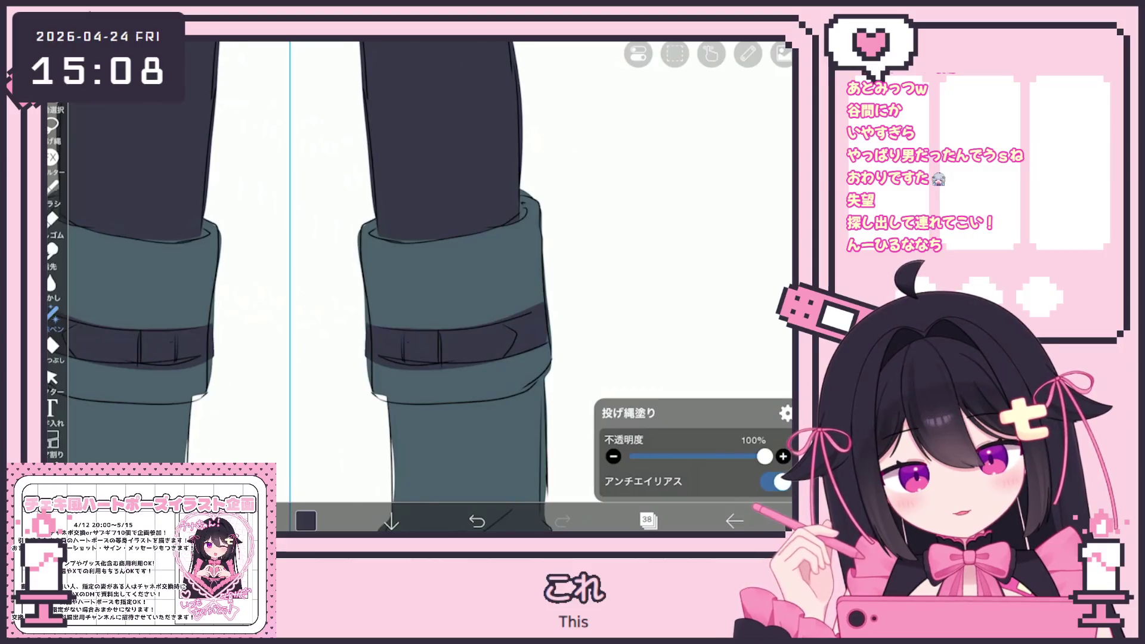
{"action": "scroll", "coordinate": [409, 286], "scroll_direction": "down", "scroll_amount": 5}
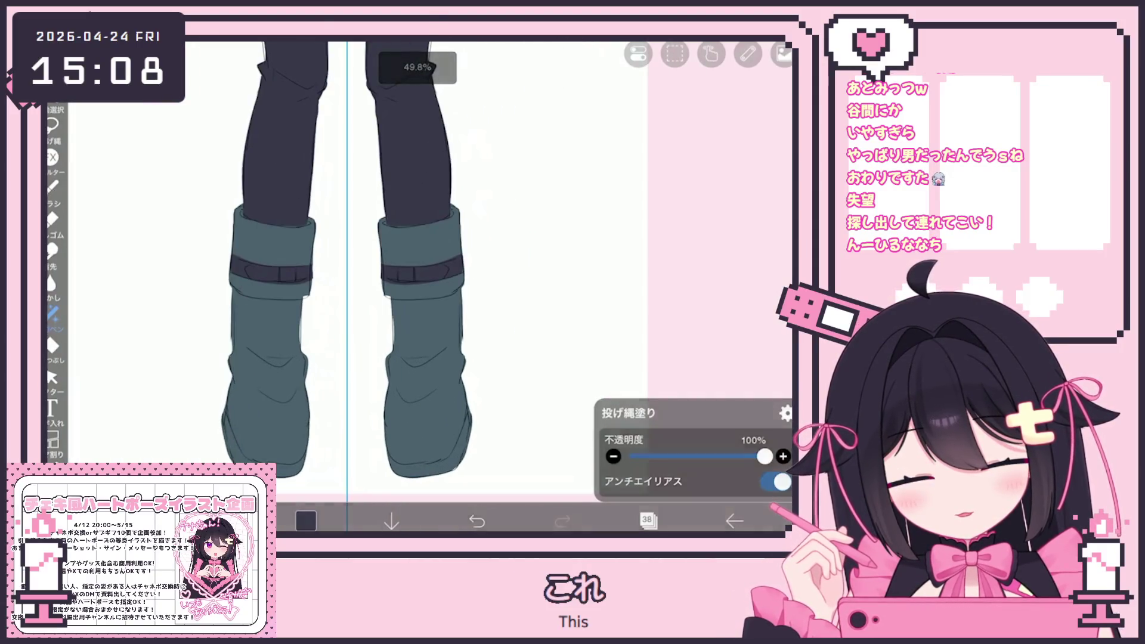
- Undo the dark sole fill, briefly hide the scarf layers to preview the outfit, then show the long scarf again
{"action": "key", "text": "ctrl+z"}
{"action": "scroll", "coordinate": [408, 268], "scroll_direction": "up", "scroll_amount": 3}
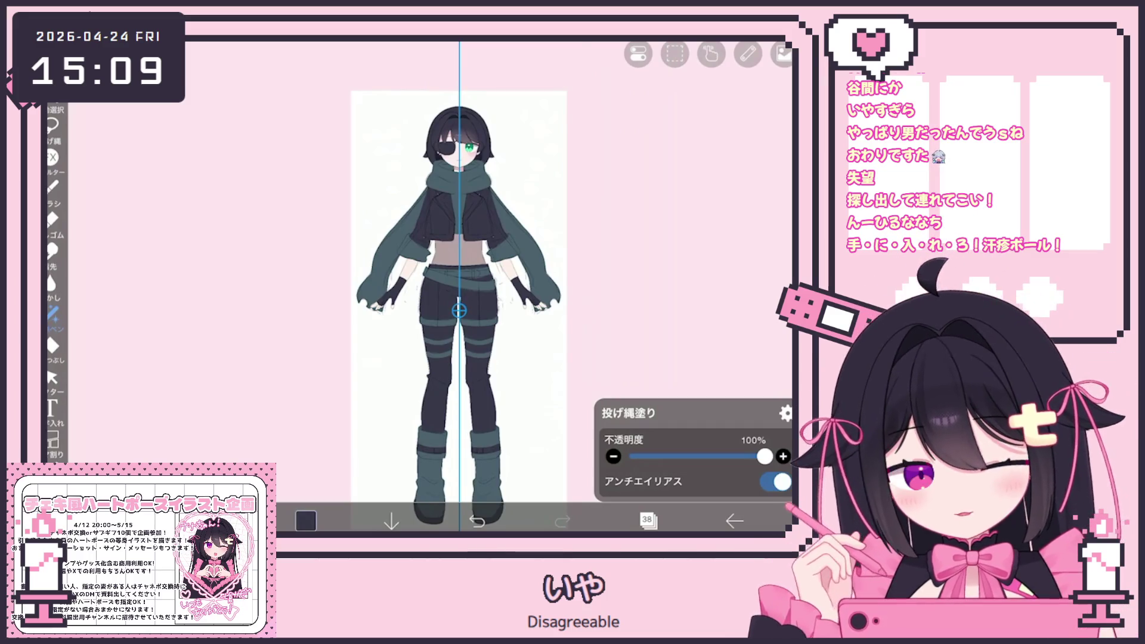
{"action": "scroll", "coordinate": [520, 187], "scroll_direction": "up", "scroll_amount": 5}
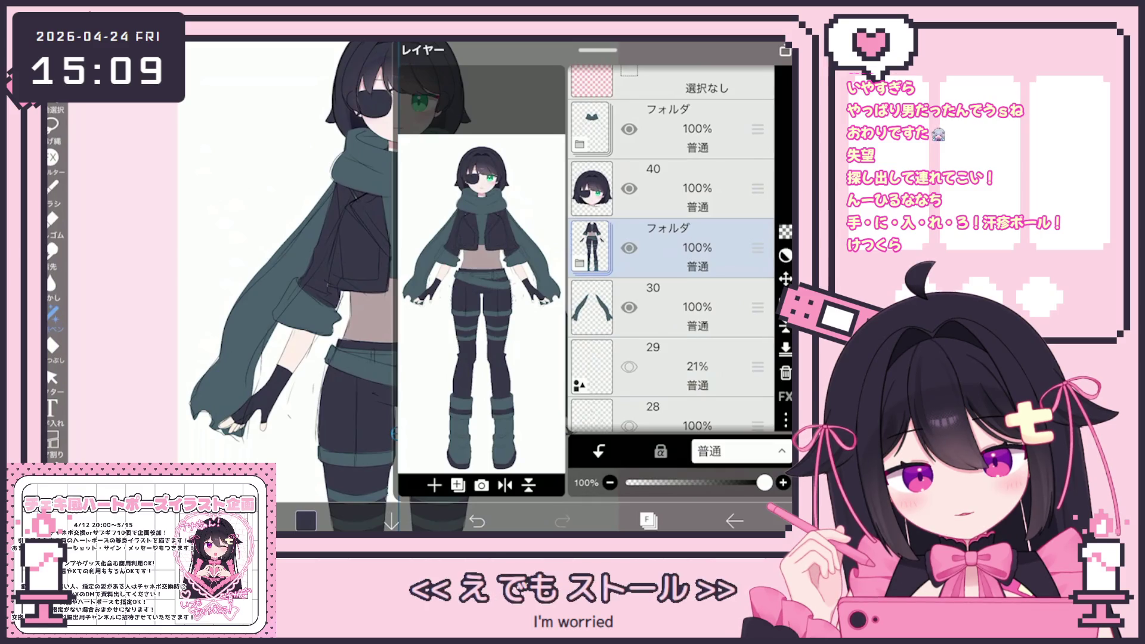
{"action": "left_click", "coordinate": [630, 307]}
{"action": "left_click", "coordinate": [630, 129]}
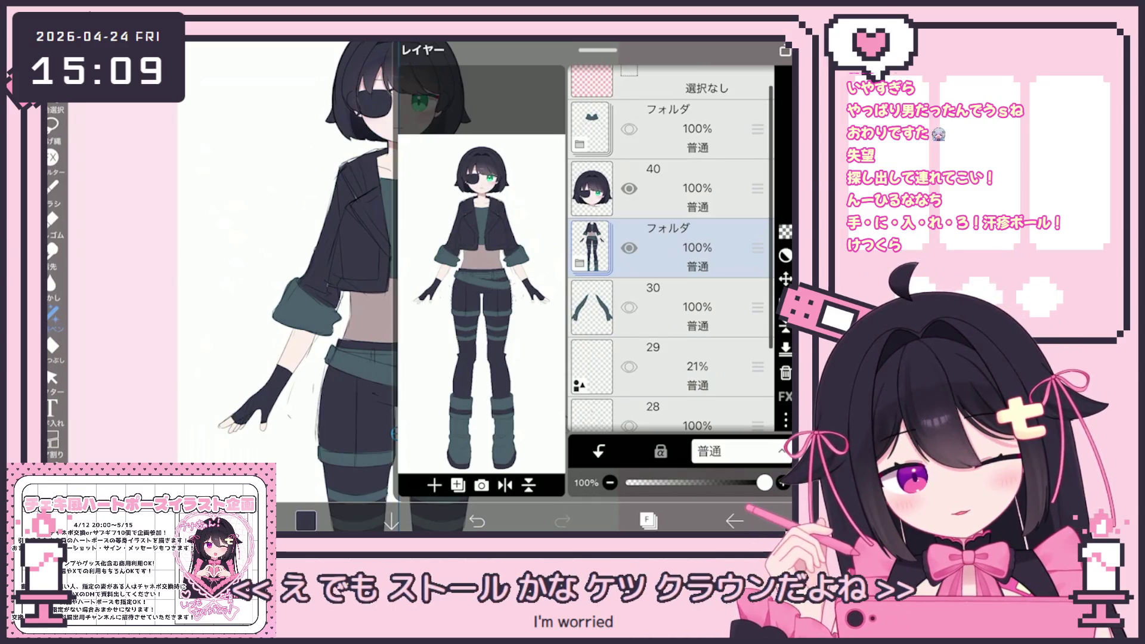
{"action": "left_click", "coordinate": [649, 520]}
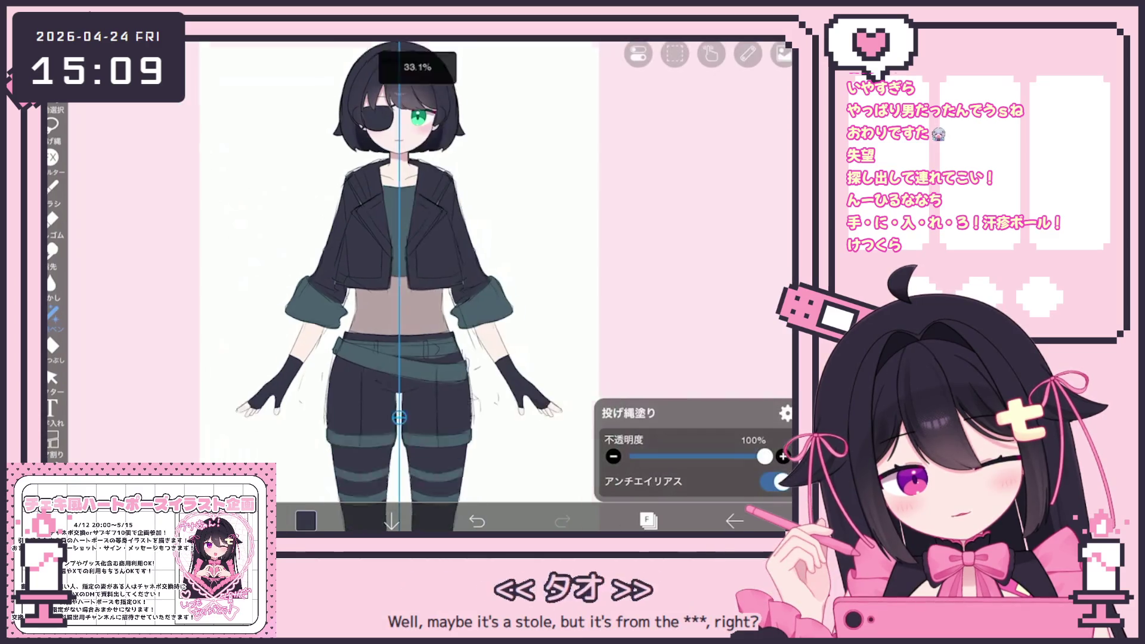
{"action": "scroll", "coordinate": [445, 304], "scroll_direction": "down", "scroll_amount": 3}
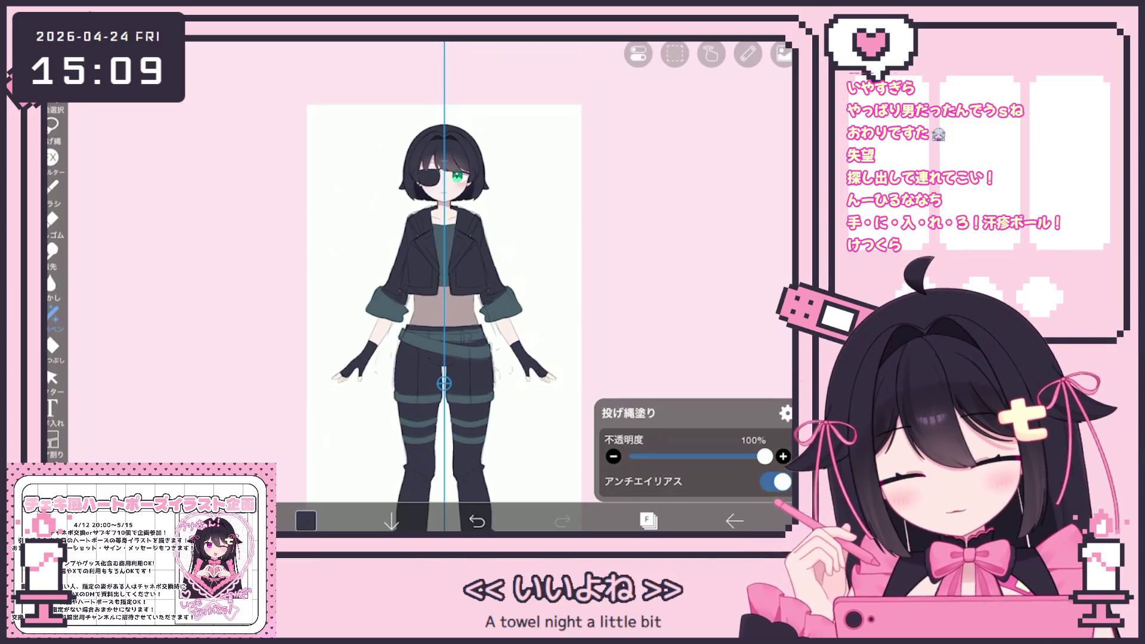
{"action": "left_click", "coordinate": [649, 521]}
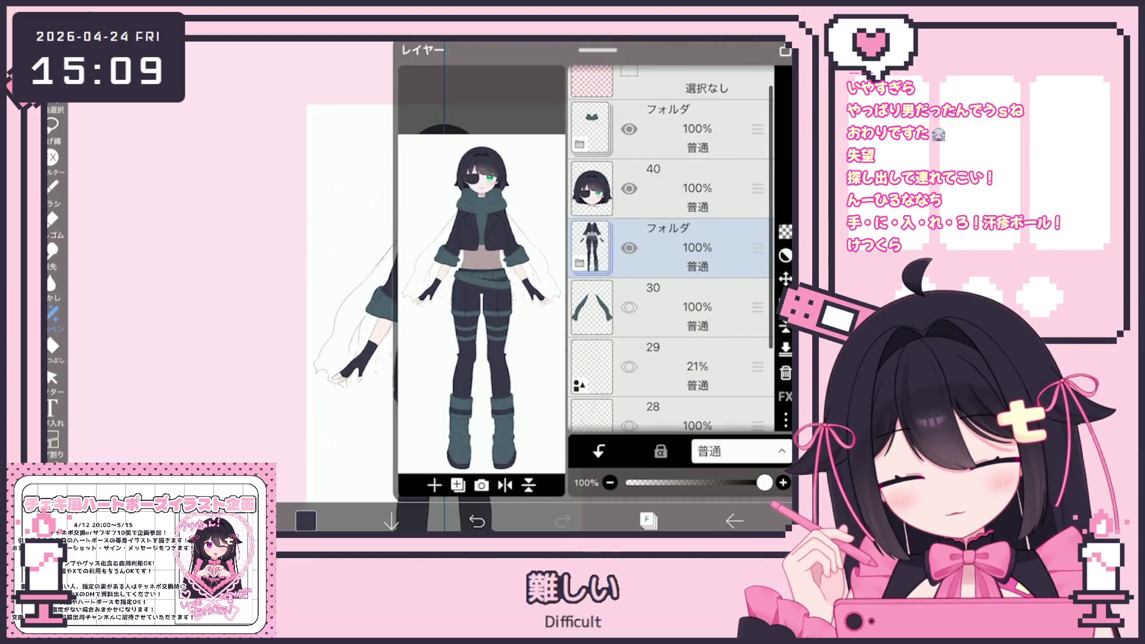
{"action": "left_click", "coordinate": [629, 308]}
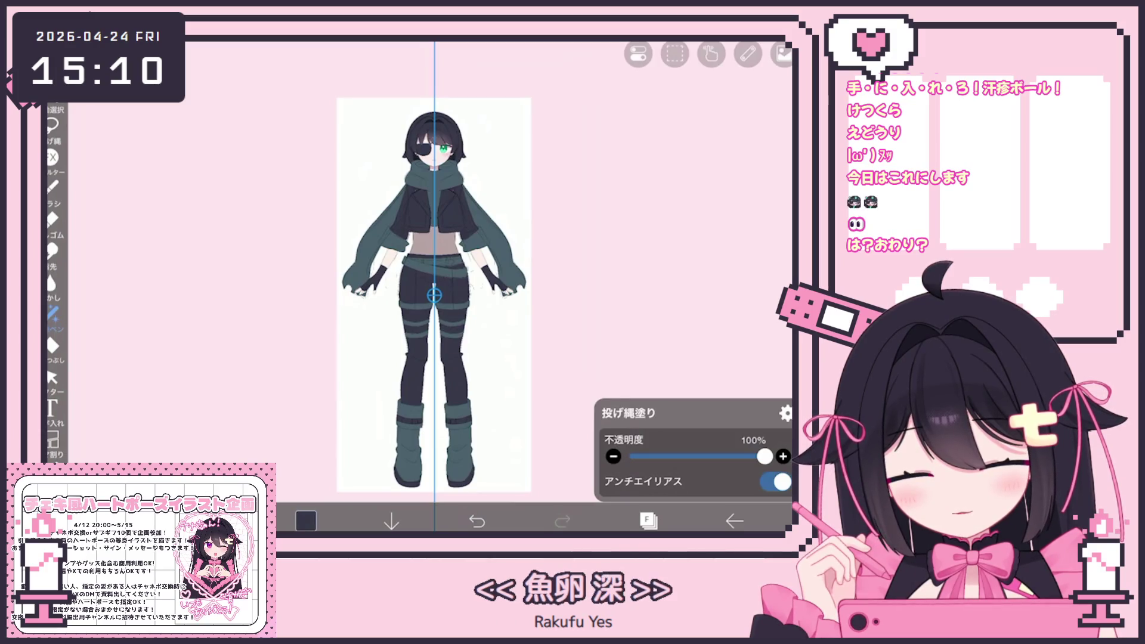
- Hide the coloured body folder and the scarf arms, and make the sketch layer active
{"action": "left_click", "coordinate": [649, 520]}
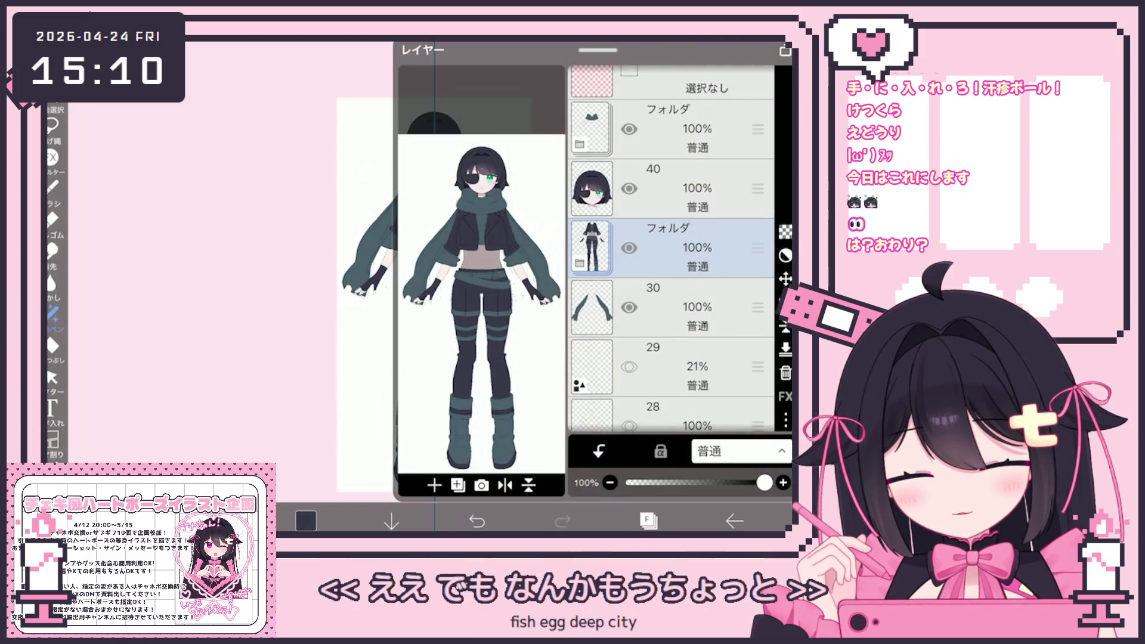
{"action": "left_click", "coordinate": [671, 248]}
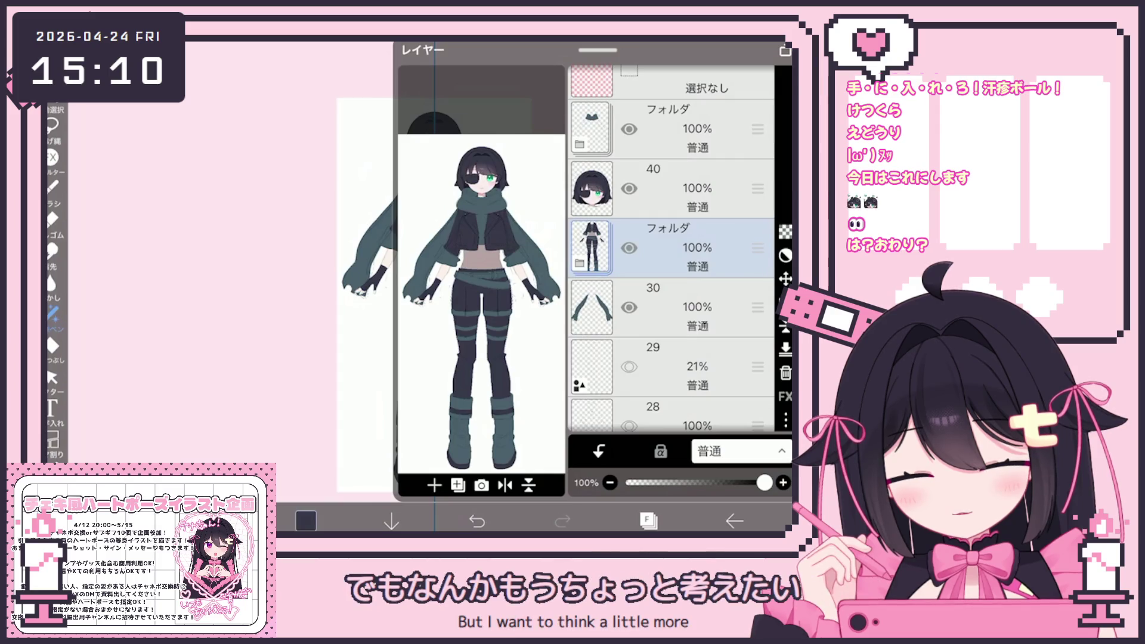
{"action": "left_click", "coordinate": [629, 248]}
{"action": "left_click", "coordinate": [629, 306]}
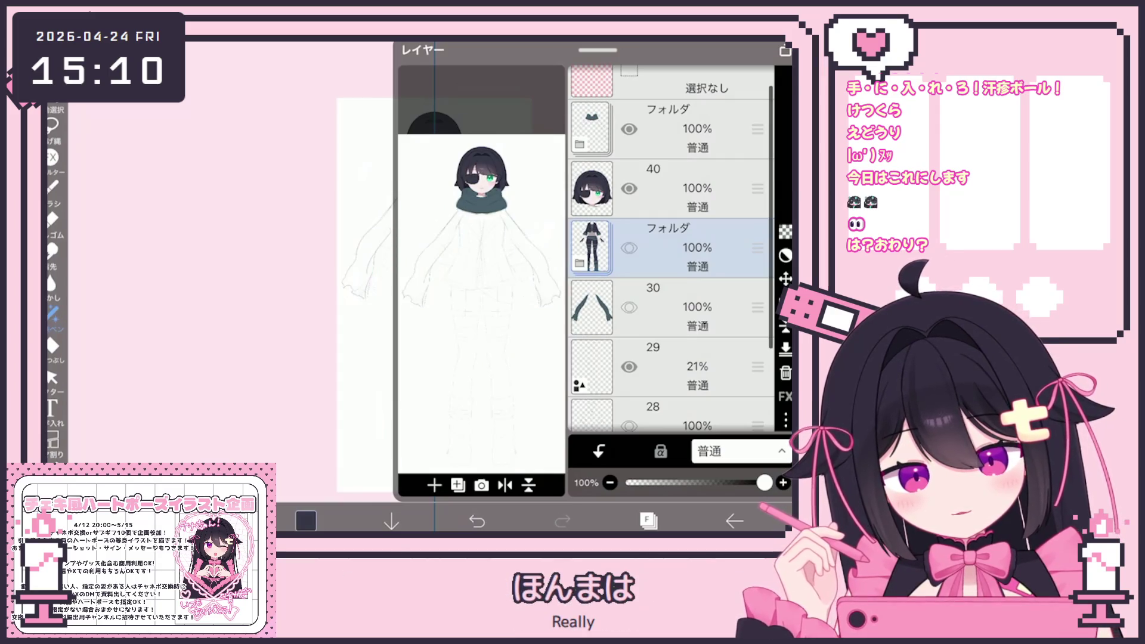
{"action": "left_click", "coordinate": [680, 367]}
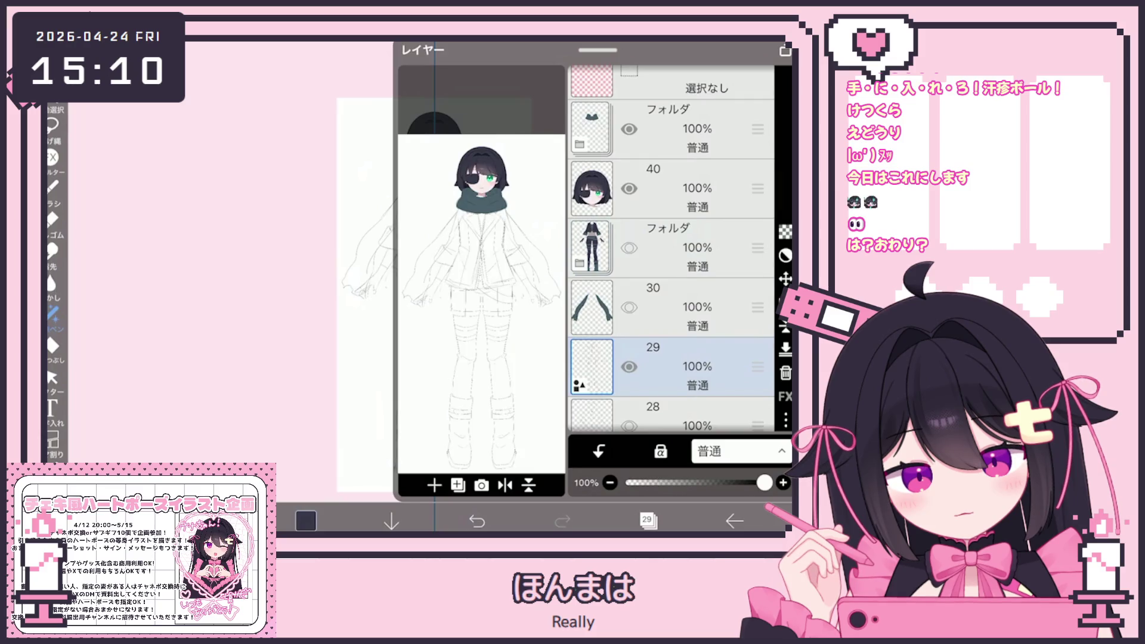
{"action": "scroll", "coordinate": [672, 251], "scroll_direction": "down", "scroll_amount": 3}
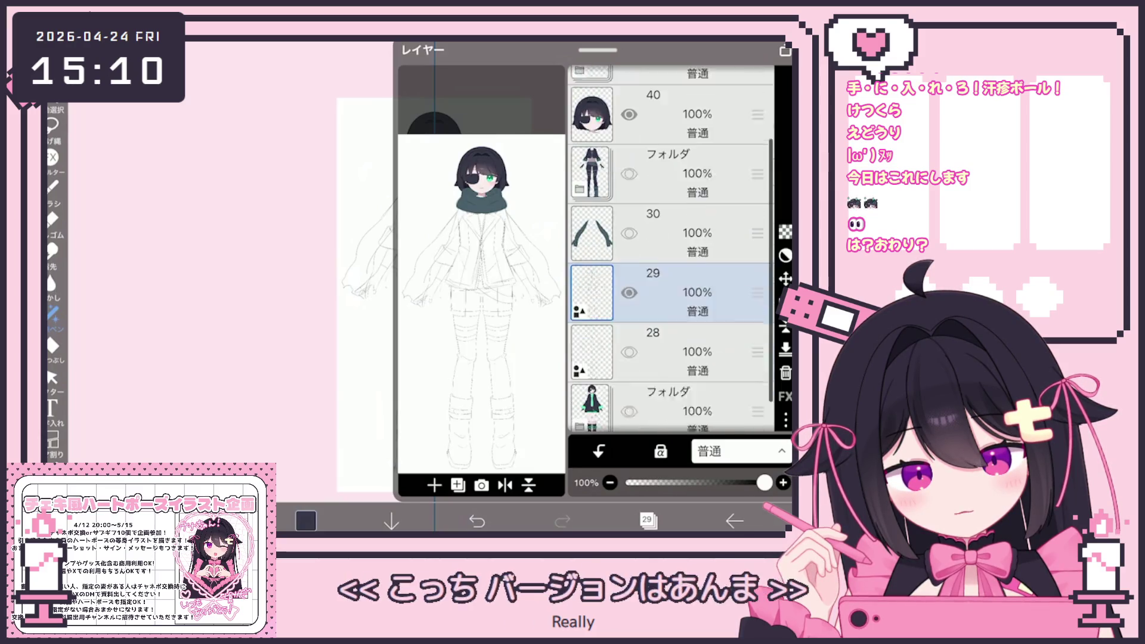
{"action": "scroll", "coordinate": [671, 251], "scroll_direction": "up", "scroll_amount": 5}
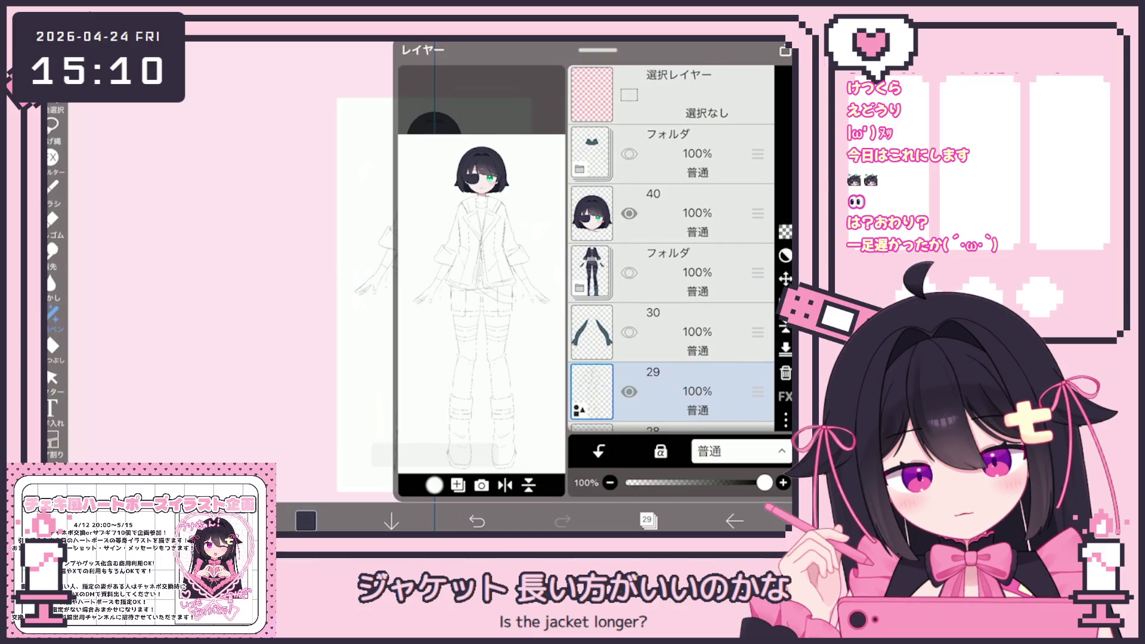
{"action": "scroll", "coordinate": [671, 251], "scroll_direction": "down", "scroll_amount": 2}
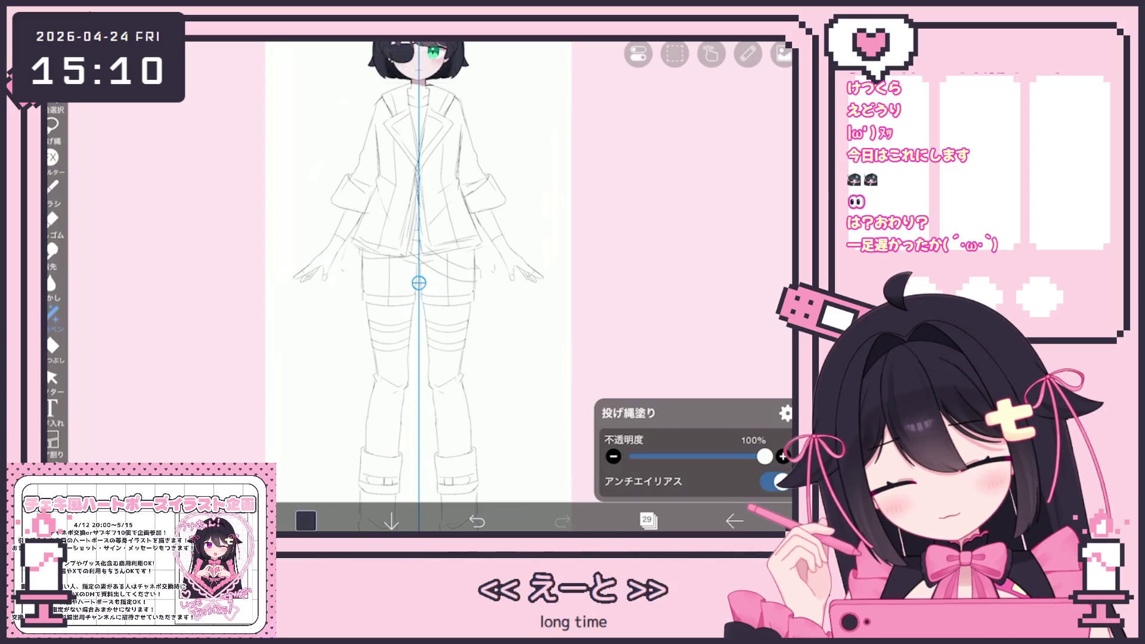
{"action": "scroll", "coordinate": [419, 287], "scroll_direction": "down", "scroll_amount": 3}
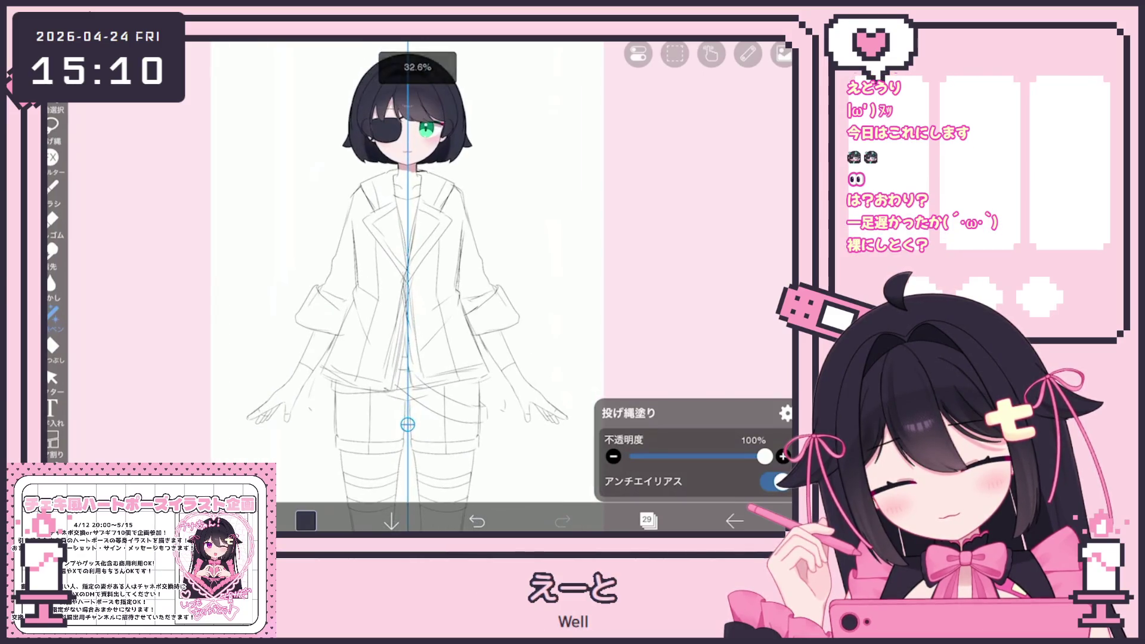
{"action": "scroll", "coordinate": [419, 287], "scroll_direction": "down", "scroll_amount": 5}
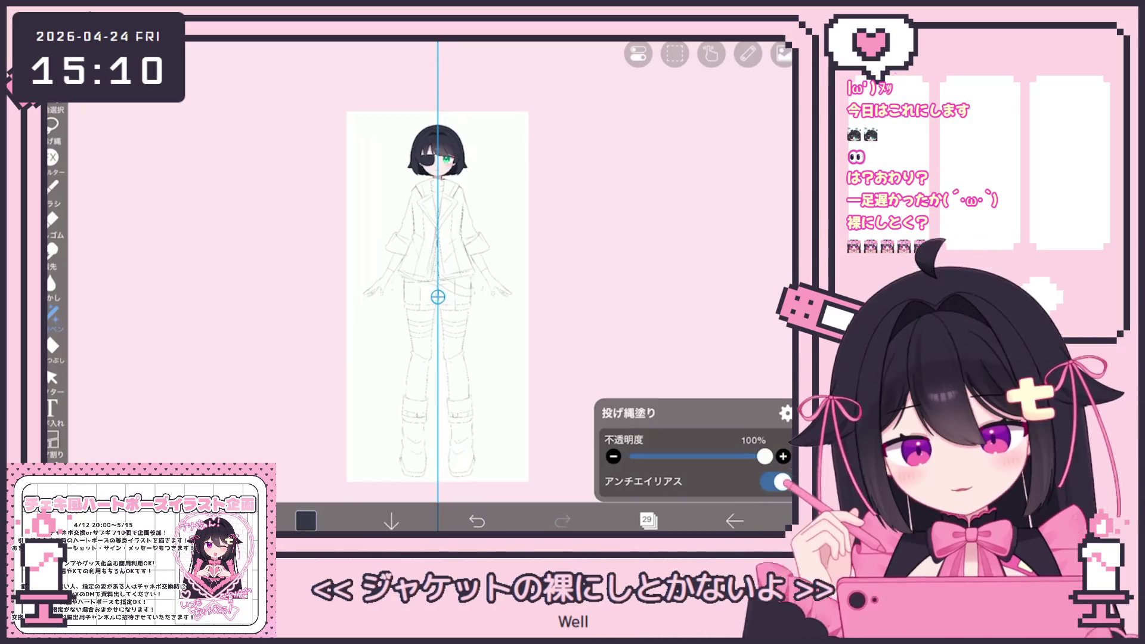
{"action": "scroll", "coordinate": [494, 217], "scroll_direction": "up", "scroll_amount": 2}
{"action": "scroll", "coordinate": [494, 216], "scroll_direction": "up", "scroll_amount": 4}
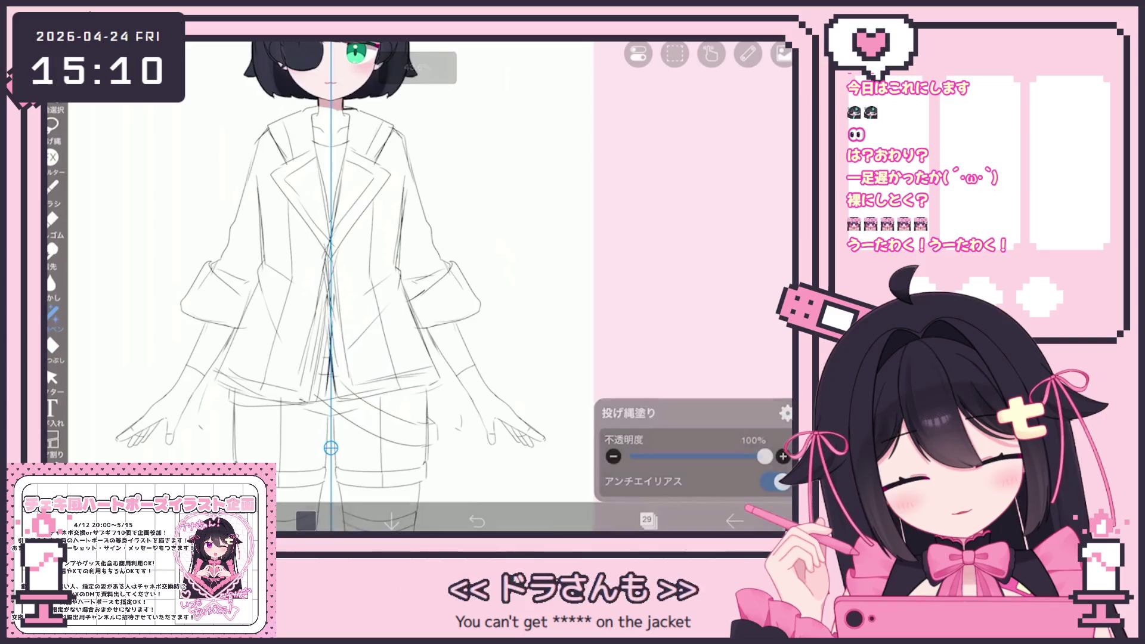
- Lasso-fill the jacket front up to the collar, its centre strip and both sleeves in dark navy
{"action": "left_click_drag", "start_coordinate": [331, 302], "coordinate": [414, 388]}
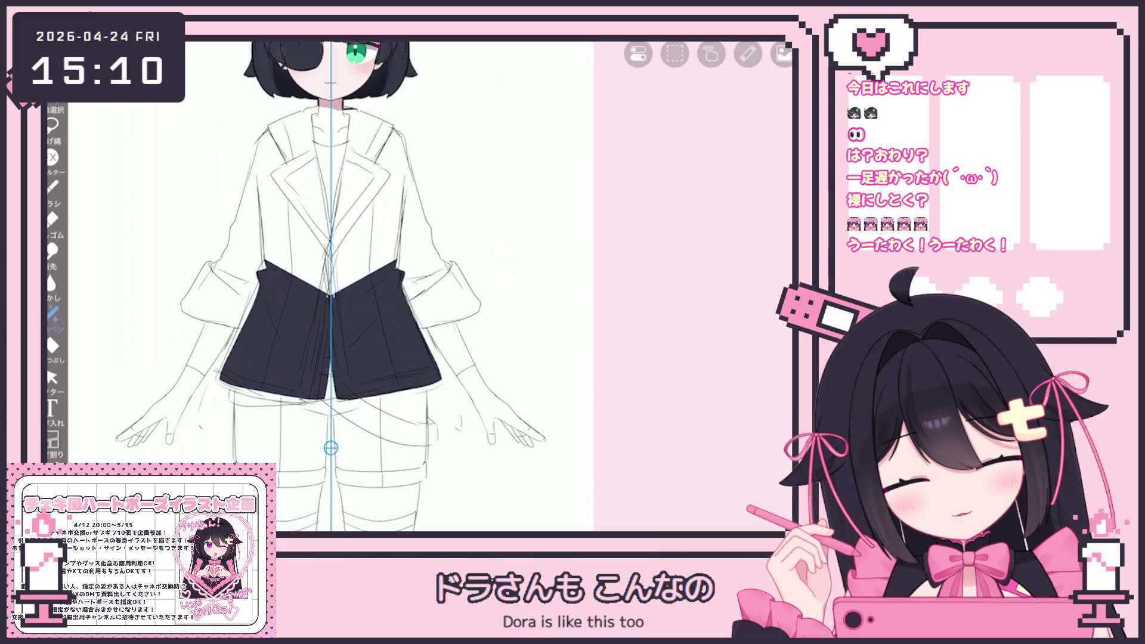
{"action": "left_click_drag", "start_coordinate": [260, 184], "coordinate": [405, 184]}
{"action": "left_click_drag", "start_coordinate": [260, 144], "coordinate": [403, 137]}
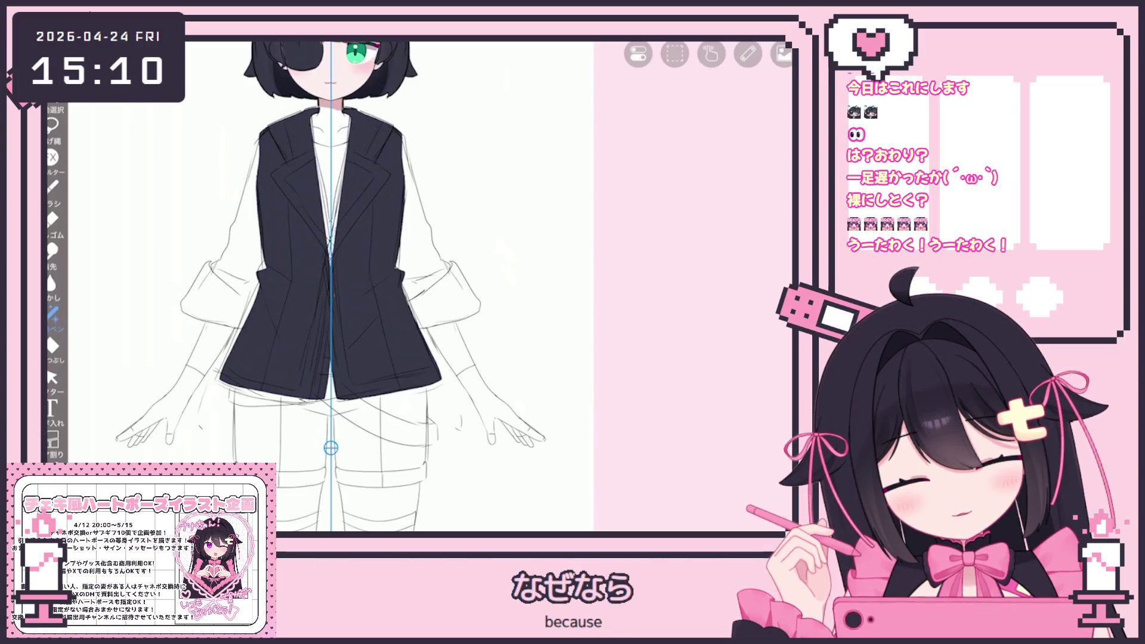
{"action": "left_click_drag", "start_coordinate": [332, 183], "coordinate": [331, 257]}
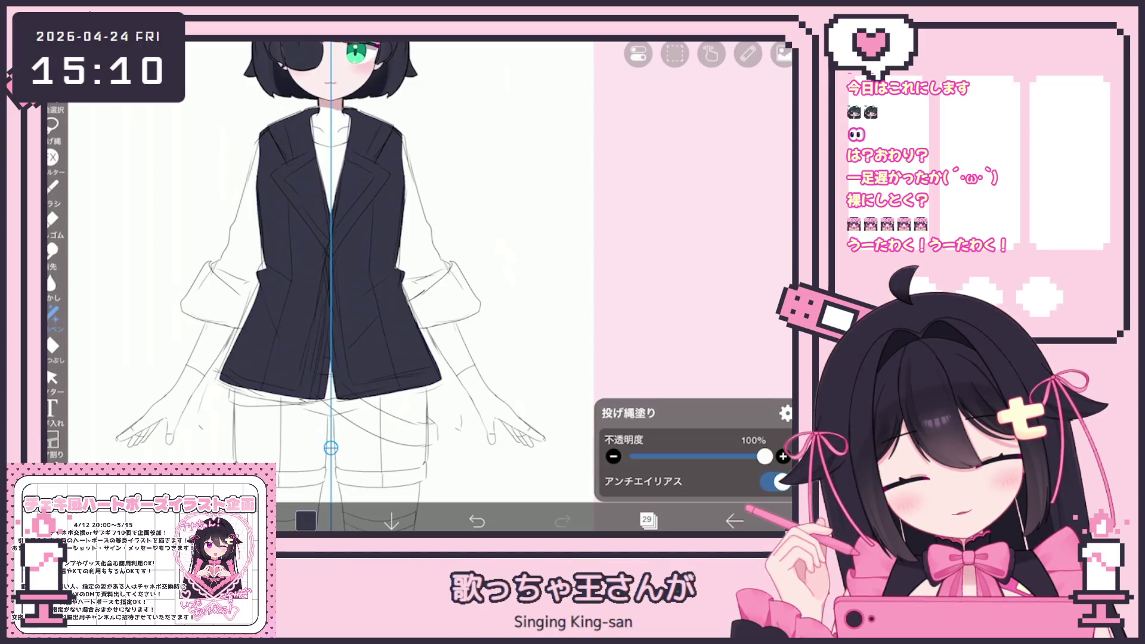
{"action": "left_click_drag", "start_coordinate": [215, 269], "coordinate": [255, 295]}
{"action": "left_click_drag", "start_coordinate": [448, 268], "coordinate": [408, 296]}
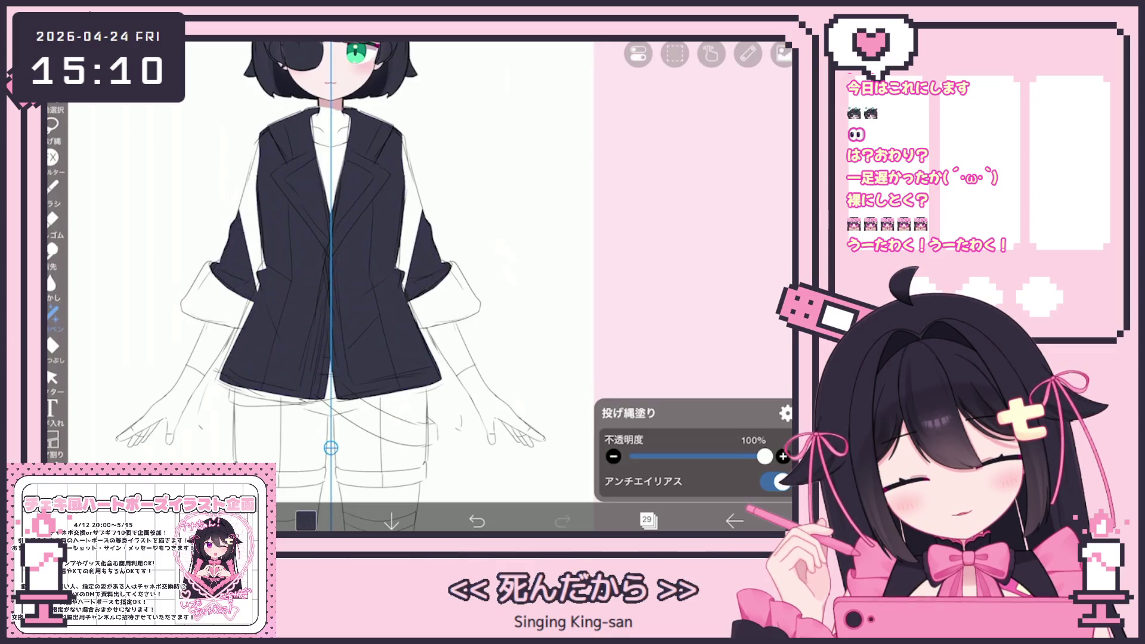
{"action": "scroll", "coordinate": [331, 286], "scroll_direction": "down", "scroll_amount": 2}
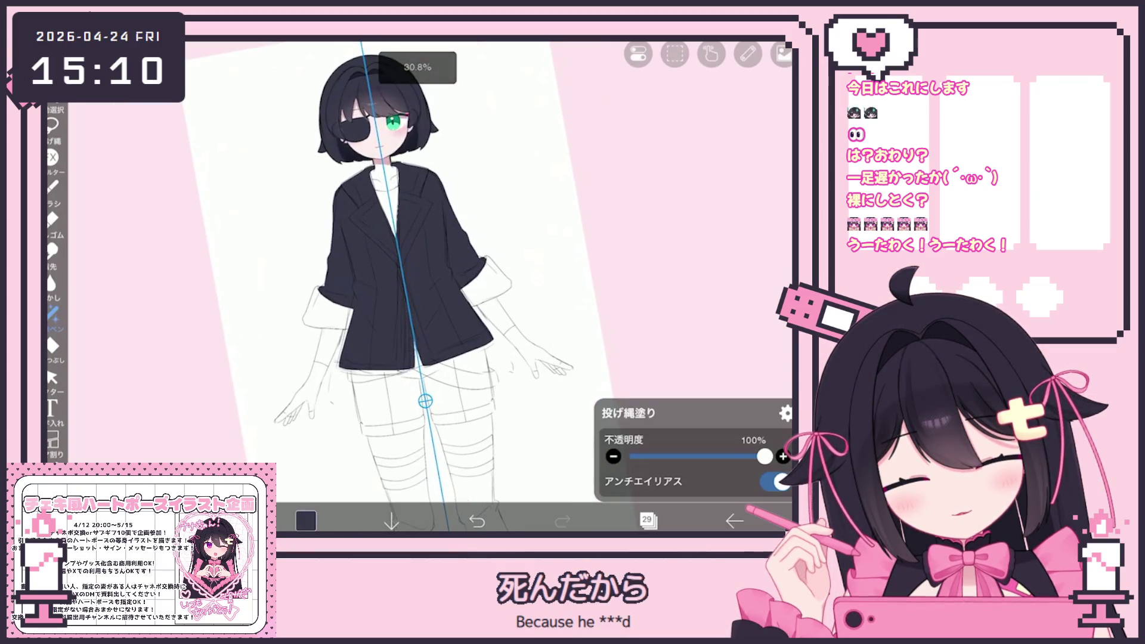
{"action": "scroll", "coordinate": [404, 286], "scroll_direction": "down", "scroll_amount": 3}
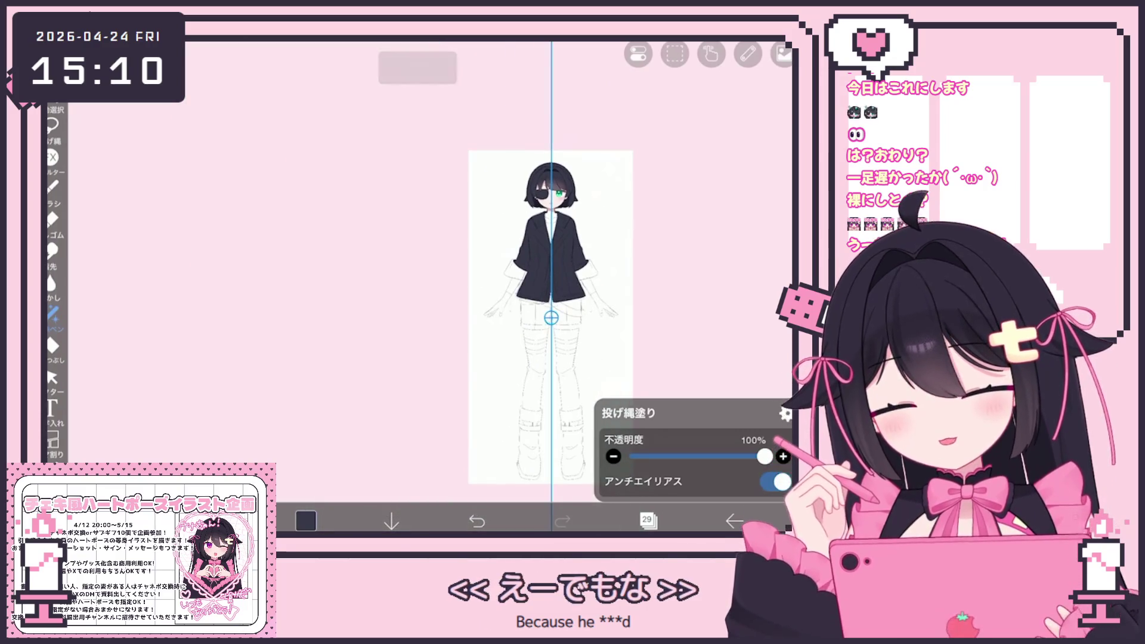
{"action": "scroll", "coordinate": [497, 296], "scroll_direction": "up", "scroll_amount": 1}
{"action": "scroll", "coordinate": [394, 286], "scroll_direction": "up", "scroll_amount": 2}
{"action": "scroll", "coordinate": [393, 287], "scroll_direction": "up", "scroll_amount": 2}
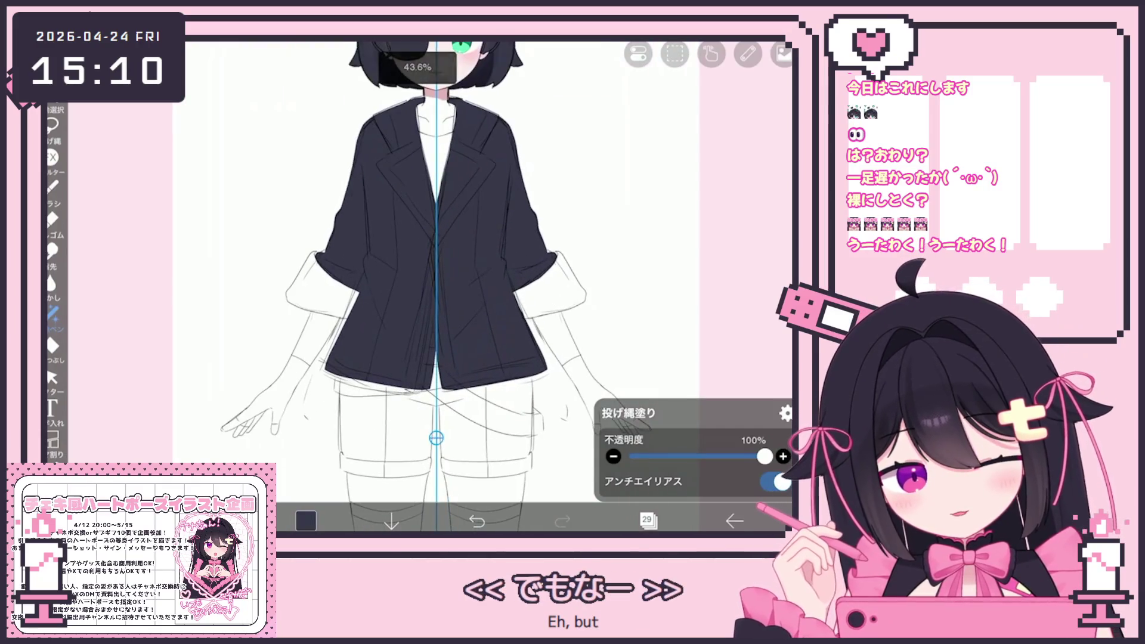
- Fill both shaded sleeve undersides with the dark navy colour
{"action": "left_click", "coordinate": [306, 520]}
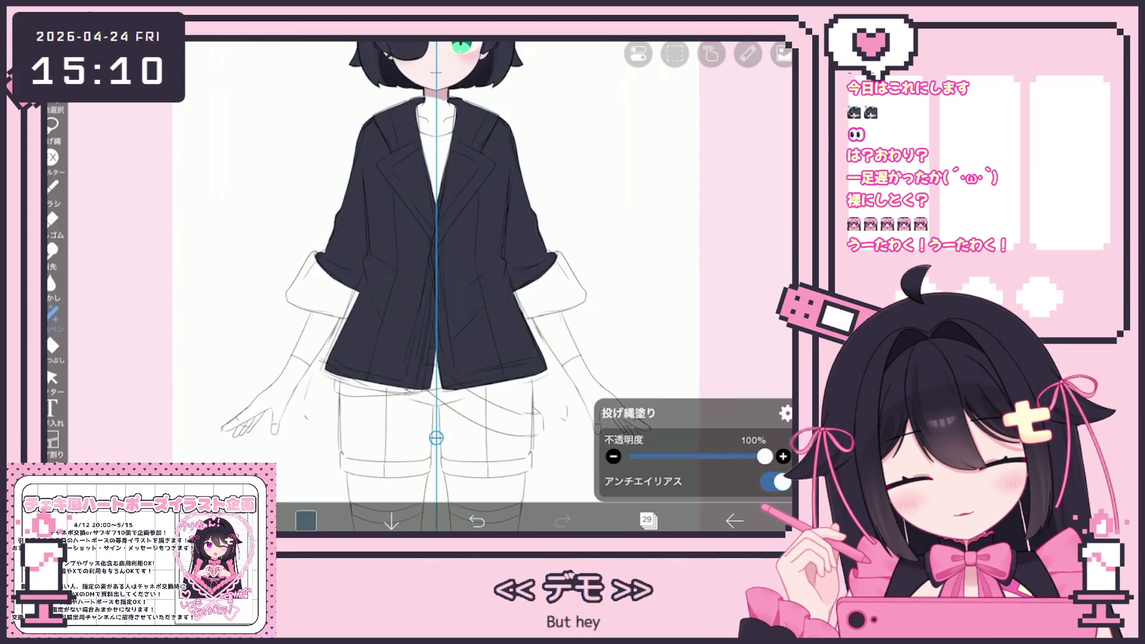
{"action": "left_click_drag", "start_coordinate": [319, 260], "coordinate": [358, 299]}
{"action": "left_click_drag", "start_coordinate": [555, 258], "coordinate": [517, 310]}
- Add a new layer for the cuffs and switch to the Lasso Fill tool
{"action": "left_click", "coordinate": [648, 520]}
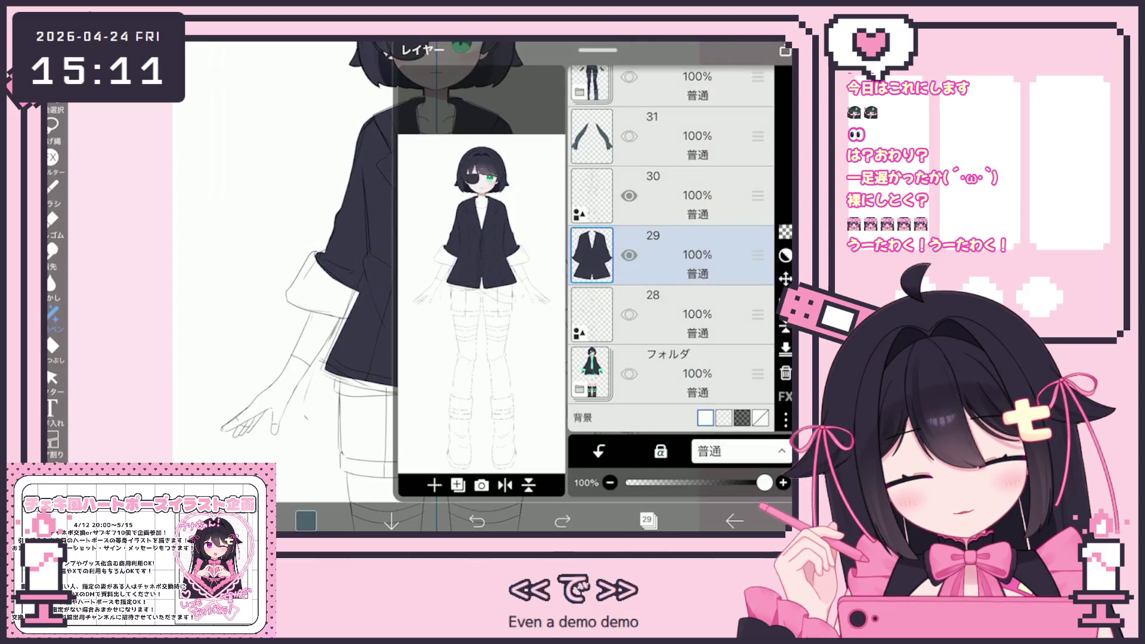
{"action": "left_click", "coordinate": [648, 520]}
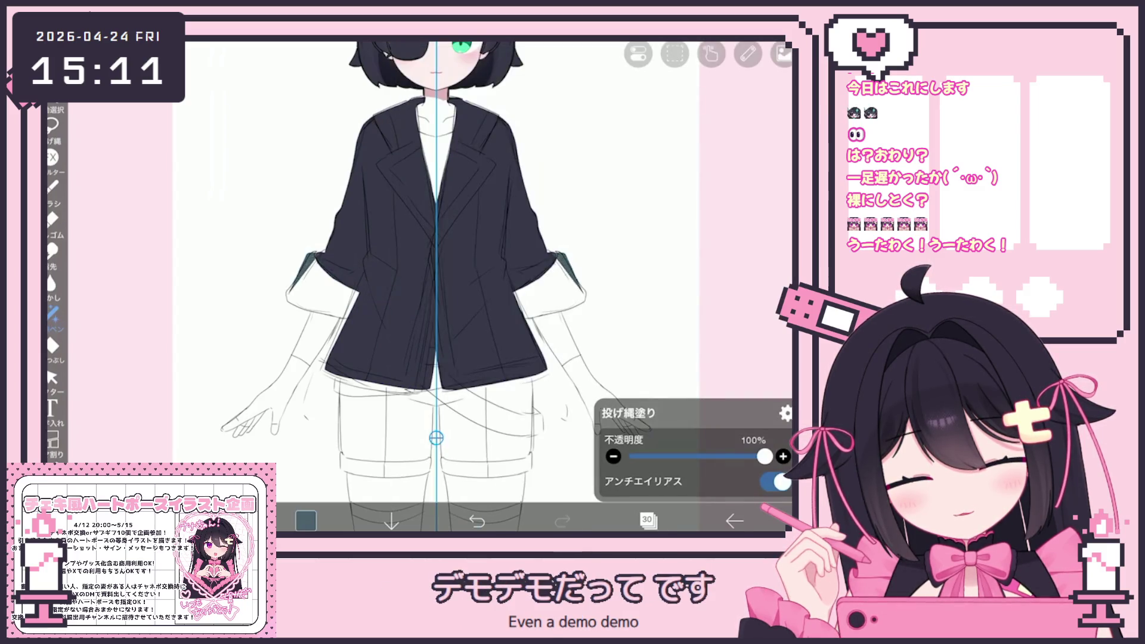
{"action": "scroll", "coordinate": [435, 286], "scroll_direction": "down", "scroll_amount": 2}
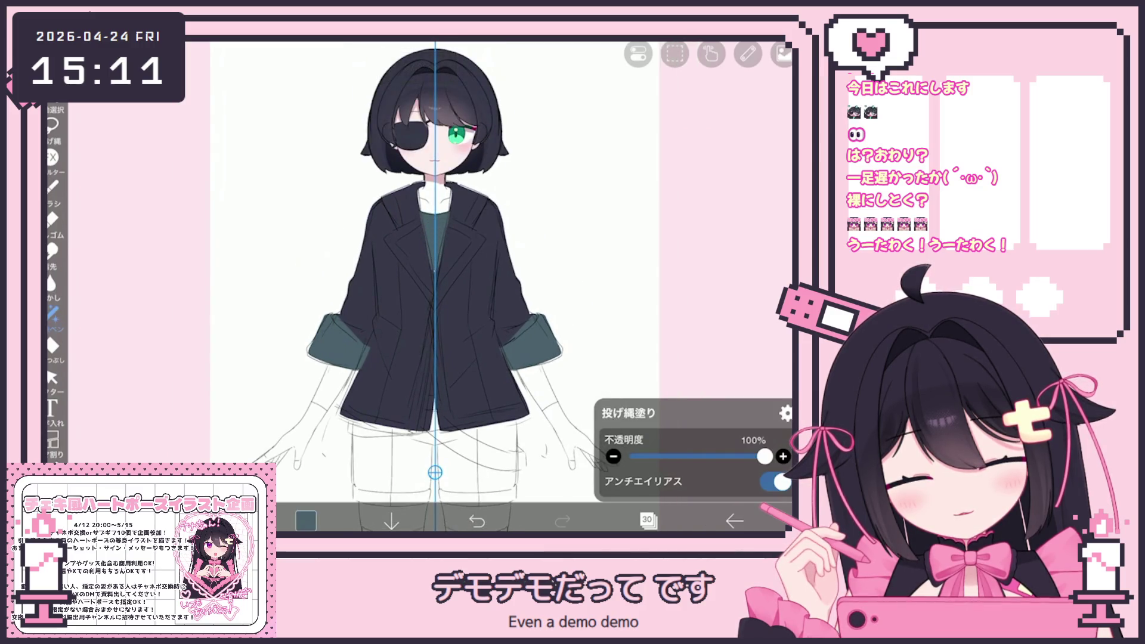
{"action": "scroll", "coordinate": [436, 286], "scroll_direction": "down", "scroll_amount": 3}
{"action": "scroll", "coordinate": [437, 287], "scroll_direction": "up", "scroll_amount": 3}
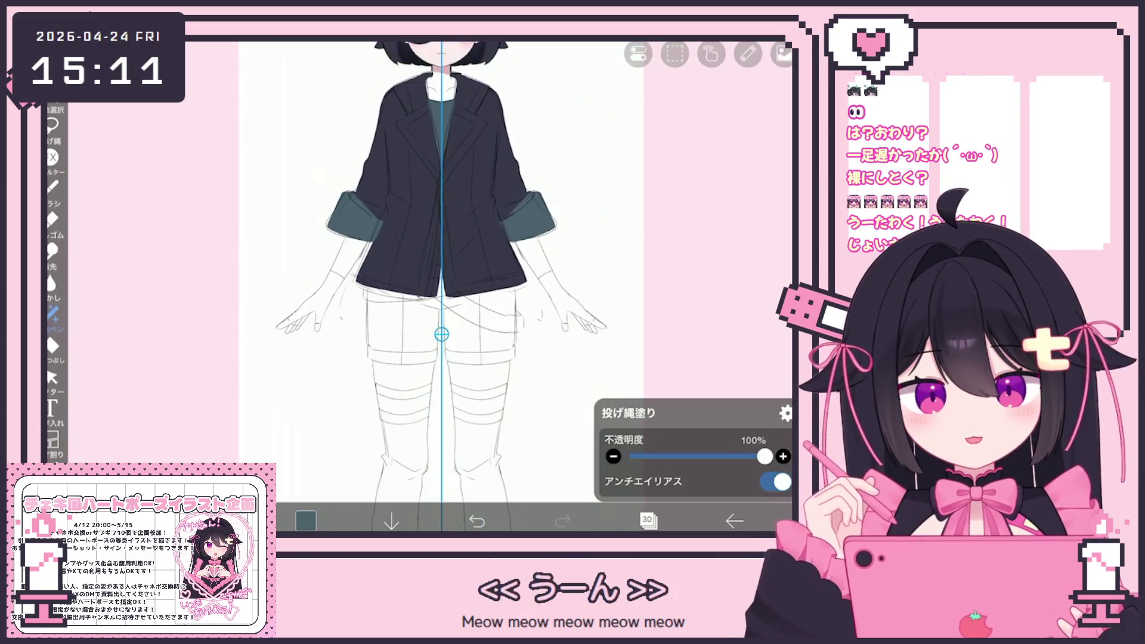
{"action": "left_click", "coordinate": [648, 520]}
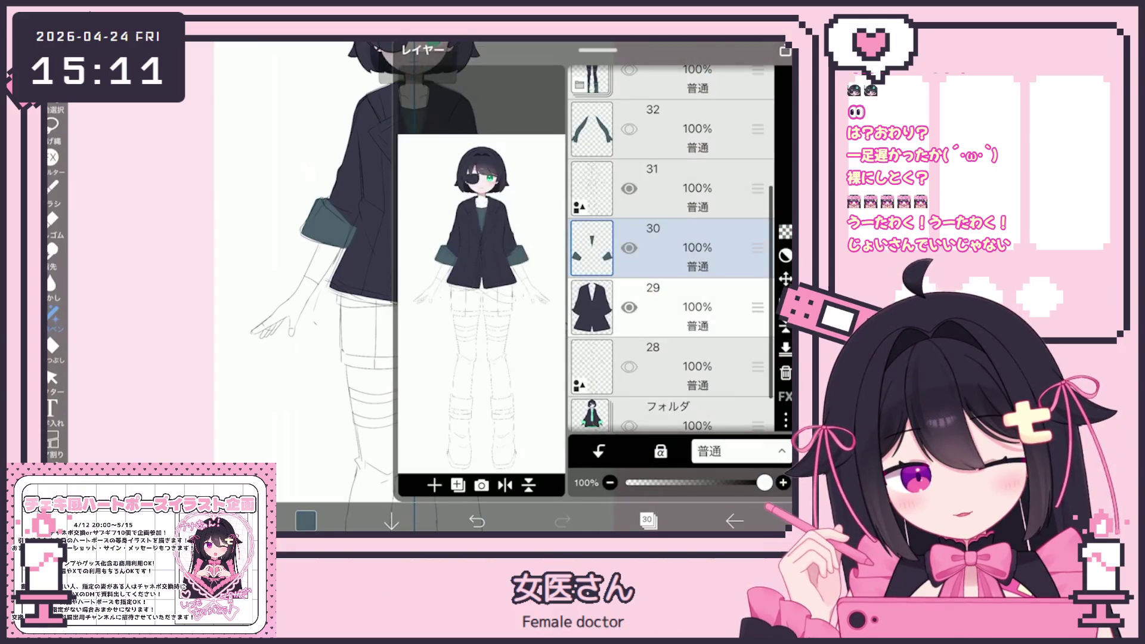
{"action": "left_click", "coordinate": [648, 521]}
{"action": "left_click", "coordinate": [52, 314]}
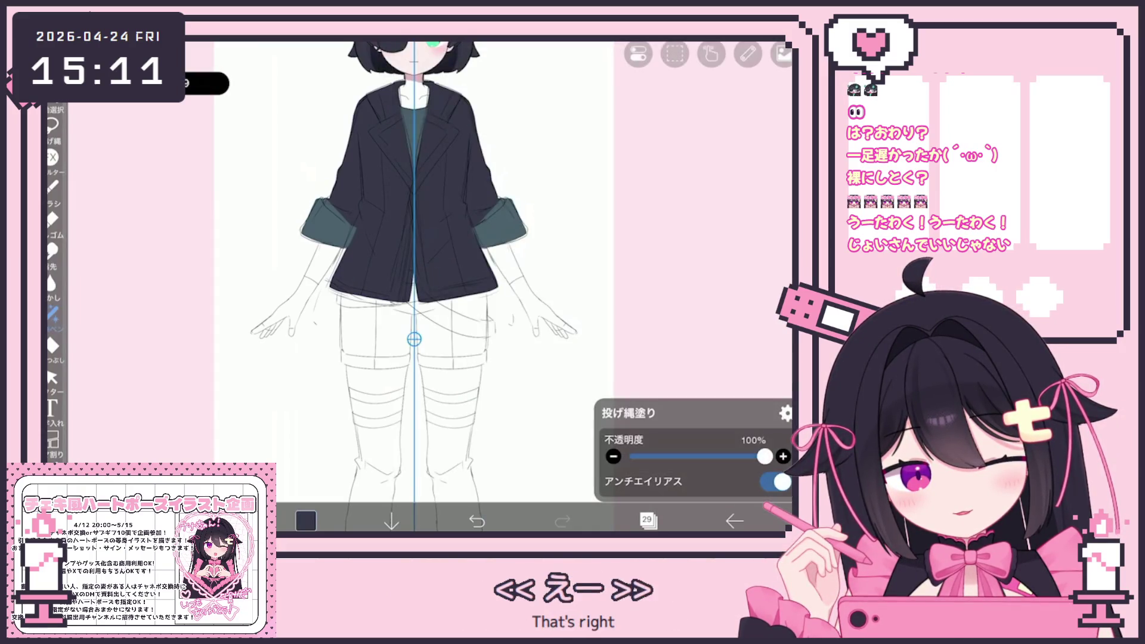
{"action": "scroll", "coordinate": [465, 318], "scroll_direction": "up", "scroll_amount": 3}
{"action": "scroll", "coordinate": [464, 317], "scroll_direction": "up", "scroll_amount": 2}
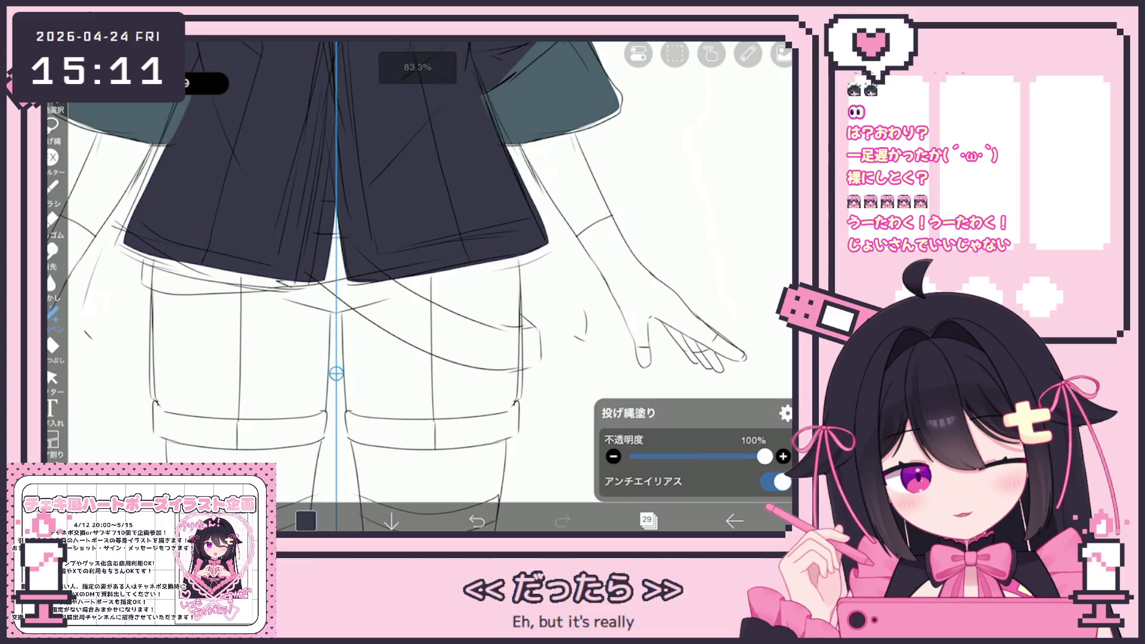
- Try a dark fill on the shorts, undo it, and add a separate layer for the shorts
{"action": "left_click_drag", "start_coordinate": [336, 313], "coordinate": [344, 288]}
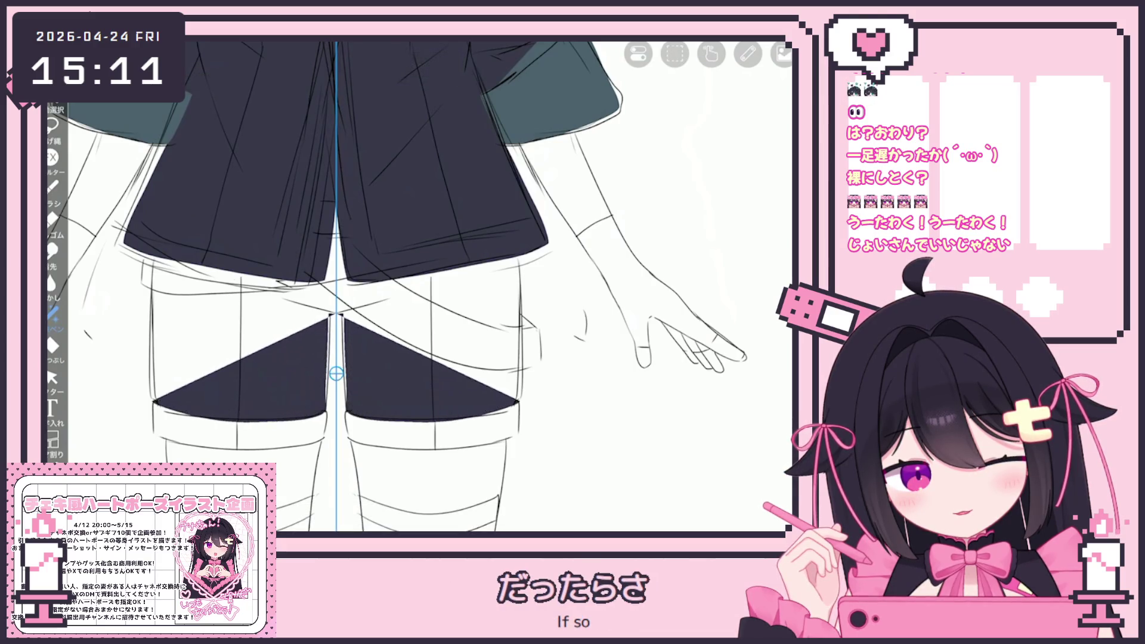
{"action": "left_click_drag", "start_coordinate": [514, 268], "coordinate": [333, 313]}
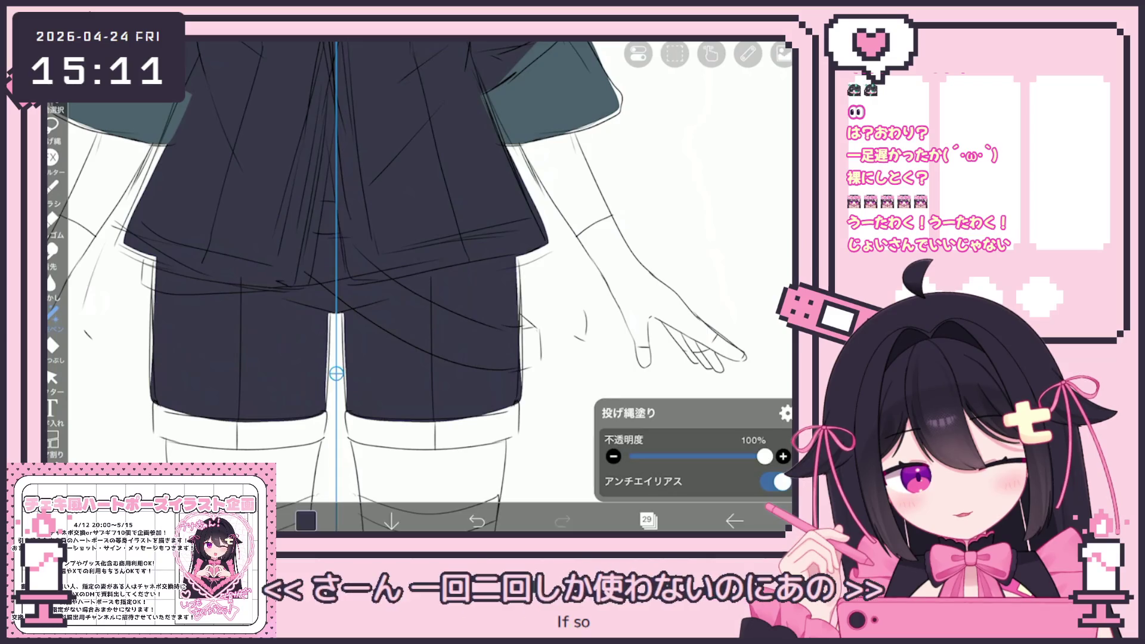
{"action": "scroll", "coordinate": [335, 373], "scroll_direction": "down", "scroll_amount": 2}
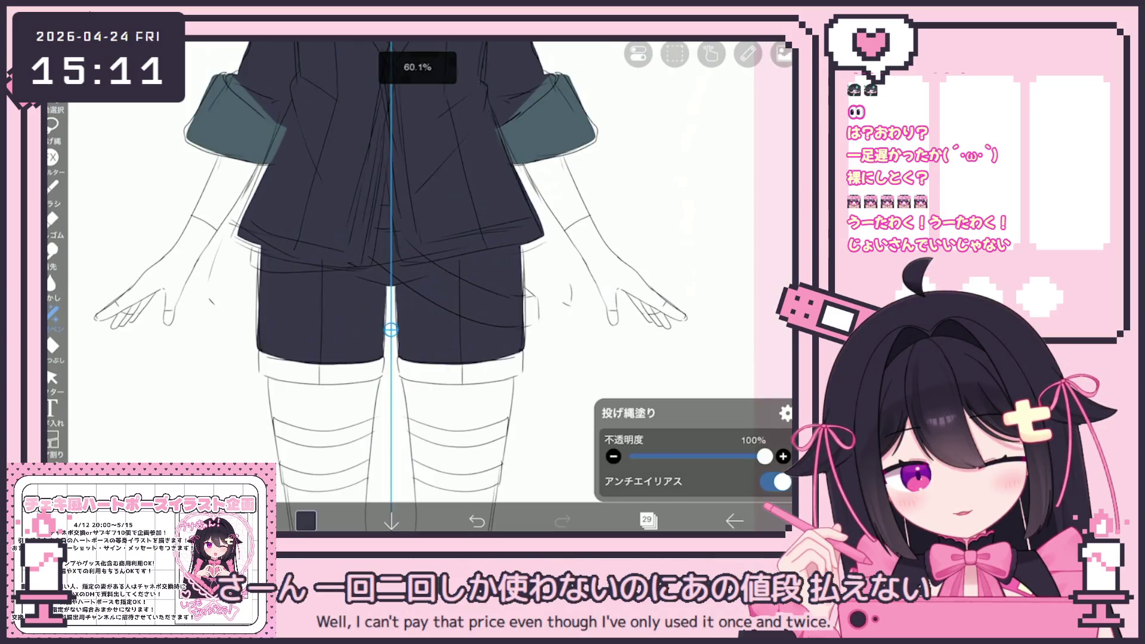
{"action": "scroll", "coordinate": [403, 286], "scroll_direction": "down", "scroll_amount": 3}
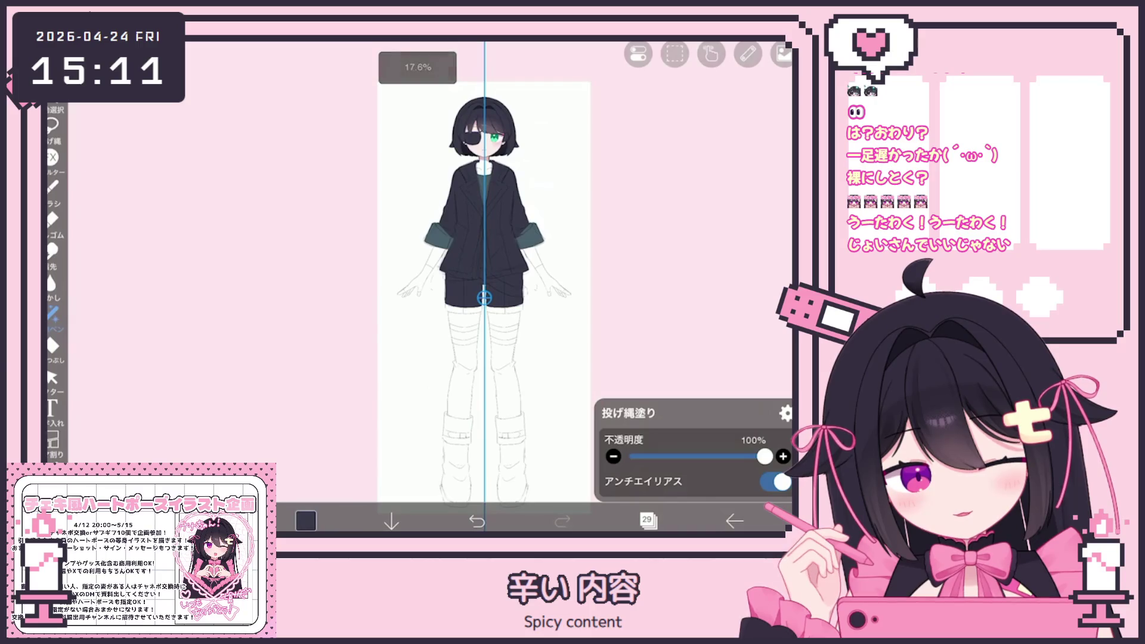
{"action": "scroll", "coordinate": [403, 286], "scroll_direction": "up", "scroll_amount": 2}
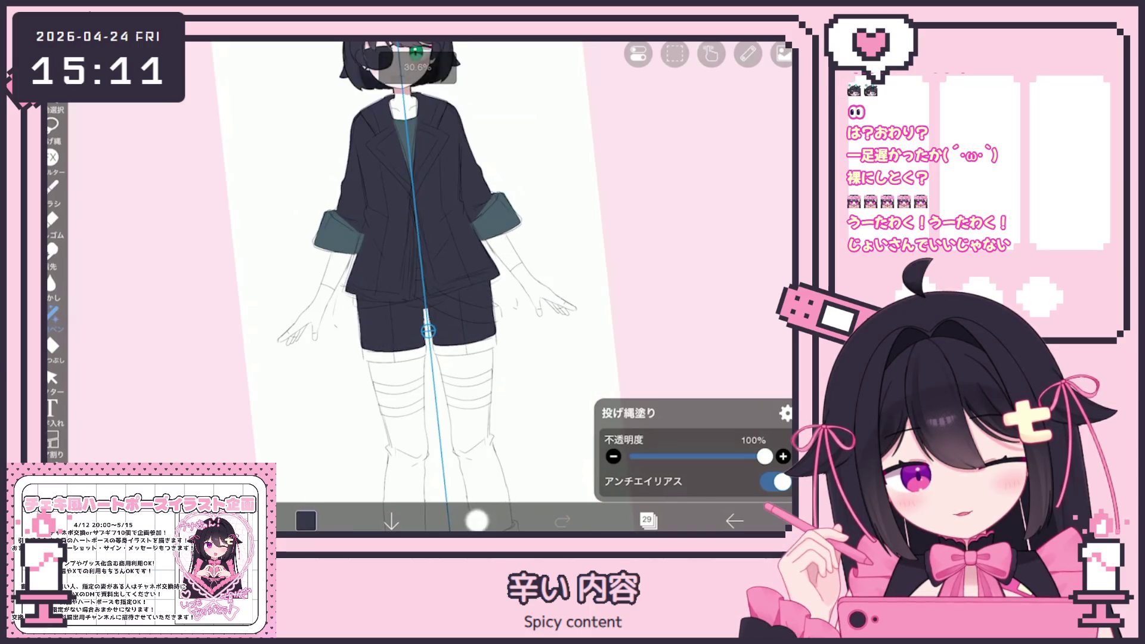
{"action": "left_click", "coordinate": [477, 521]}
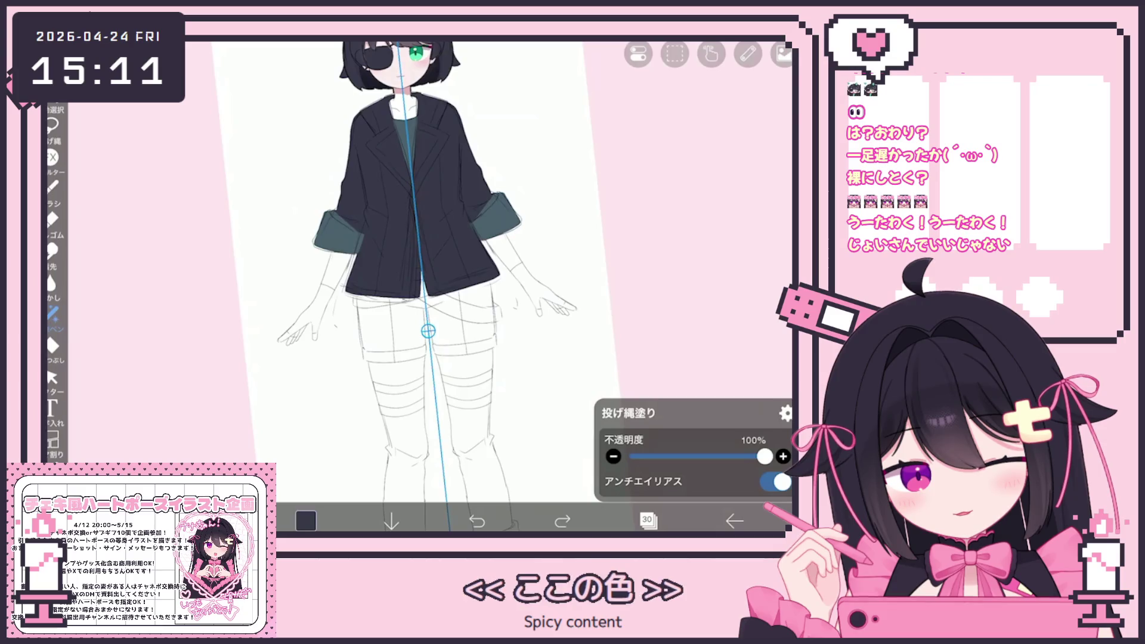
{"action": "left_click", "coordinate": [649, 521]}
{"action": "left_click", "coordinate": [650, 521]}
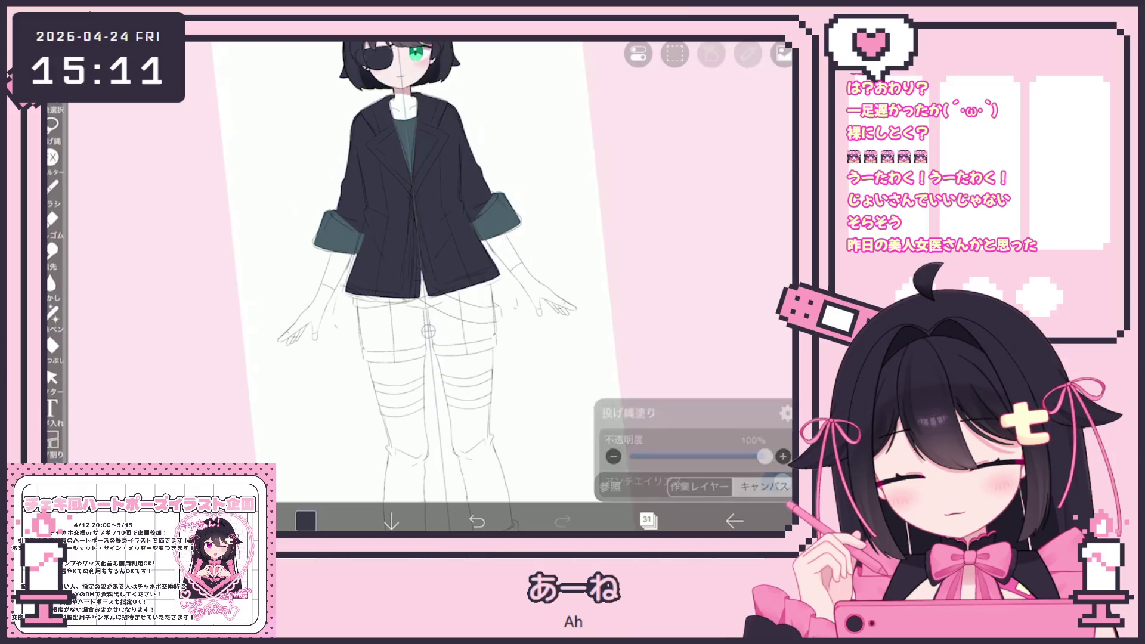
{"action": "scroll", "coordinate": [449, 287], "scroll_direction": "up", "scroll_amount": 3}
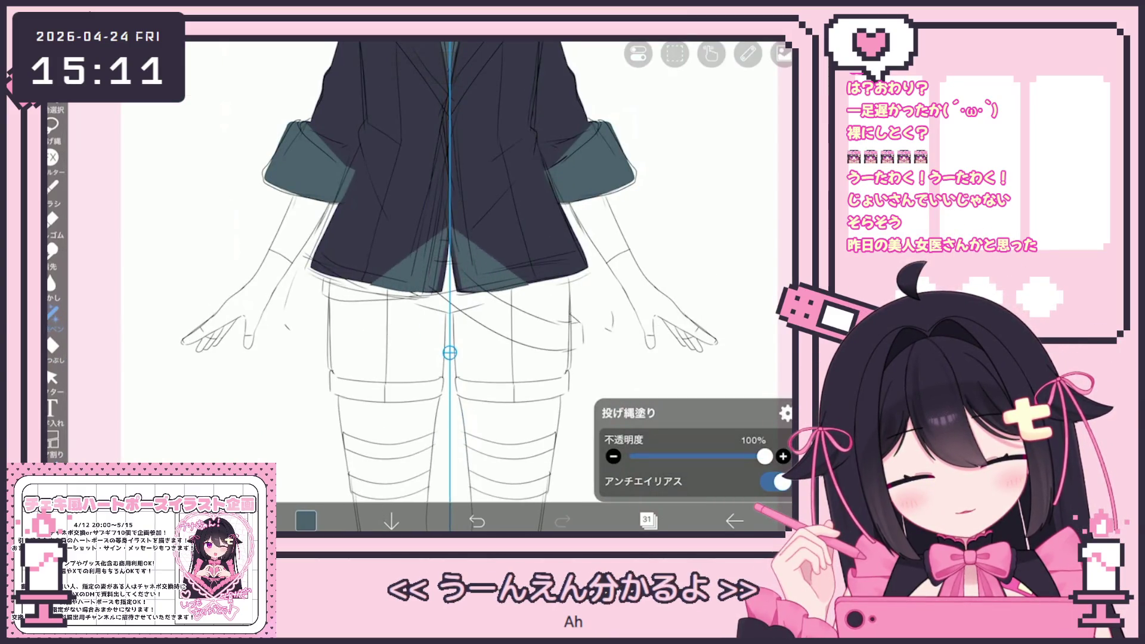
- Lasso-fill both shorts legs, the crotch gap and leftover edges in dark teal
{"action": "left_click_drag", "start_coordinate": [332, 281], "coordinate": [333, 394]}
{"action": "left_click_drag", "start_coordinate": [445, 268], "coordinate": [398, 395]}
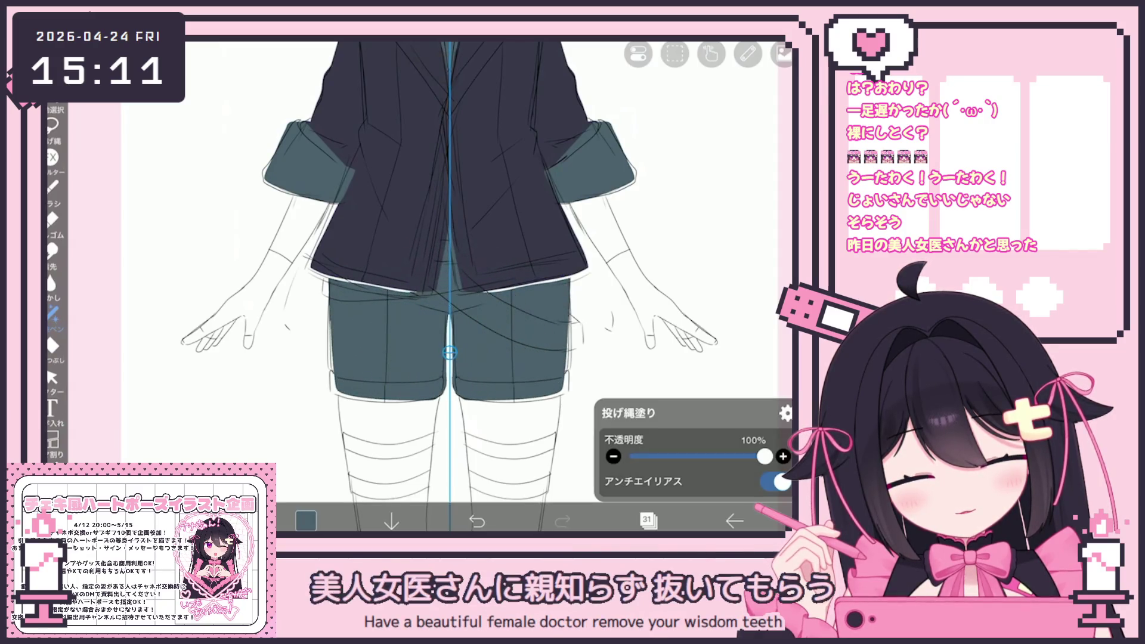
{"action": "mouse_move", "coordinate": [569, 315]}
{"action": "left_mouse_down"}
{"action": "mouse_move", "coordinate": [570, 357]}
{"action": "mouse_move", "coordinate": [508, 401]}
{"action": "left_mouse_up"}
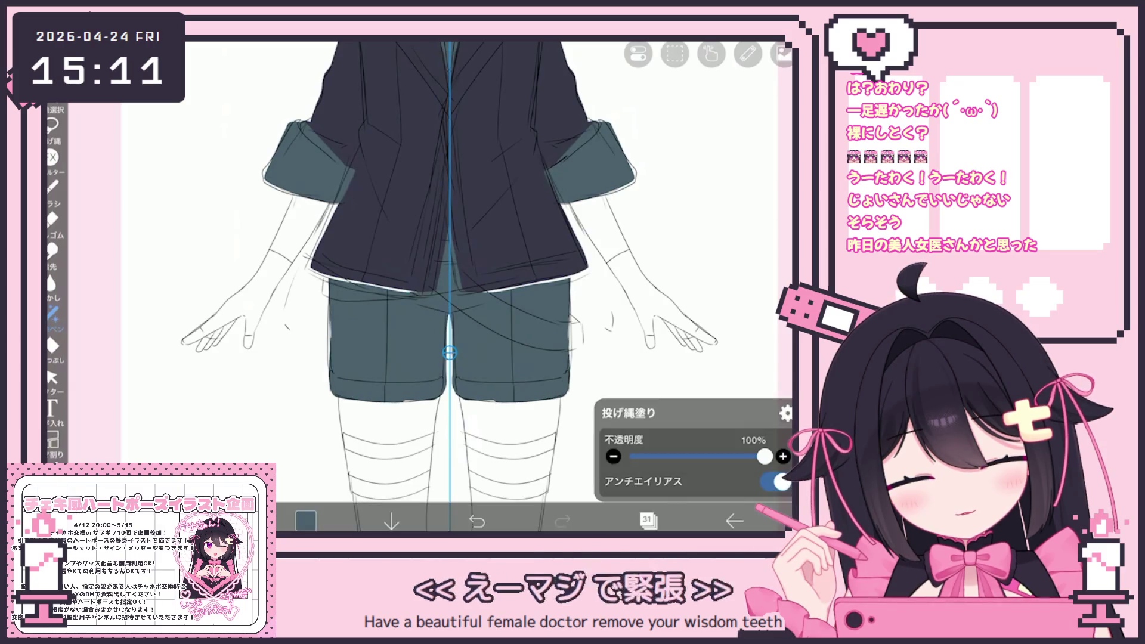
{"action": "left_click_drag", "start_coordinate": [421, 399], "coordinate": [403, 405]}
{"action": "scroll", "coordinate": [447, 287], "scroll_direction": "down", "scroll_amount": 5}
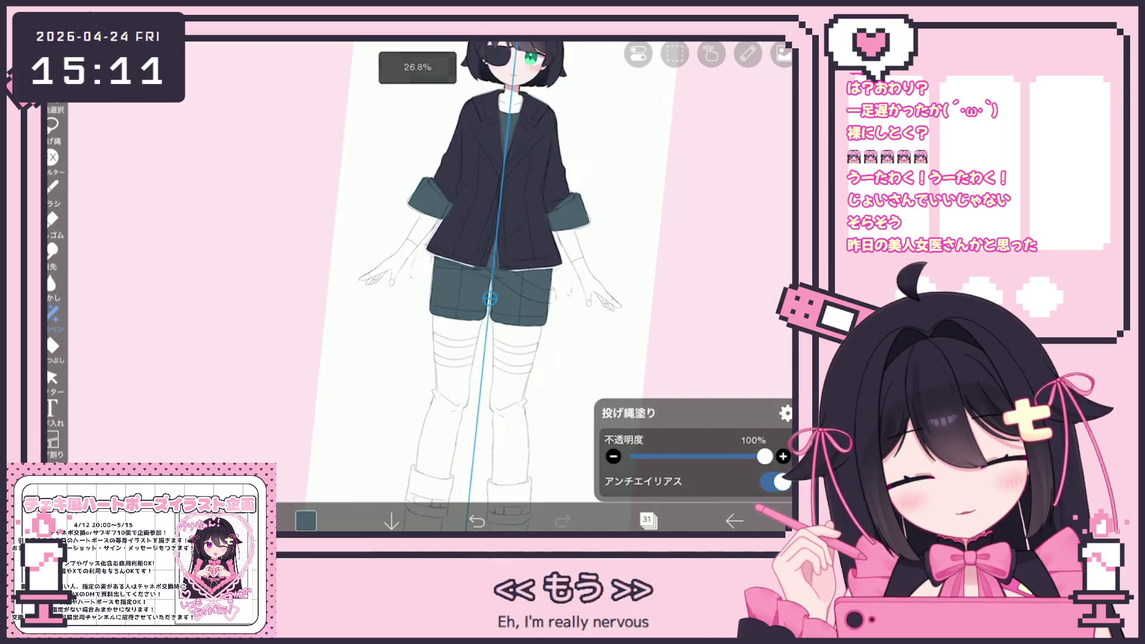
{"action": "scroll", "coordinate": [448, 286], "scroll_direction": "up", "scroll_amount": 2}
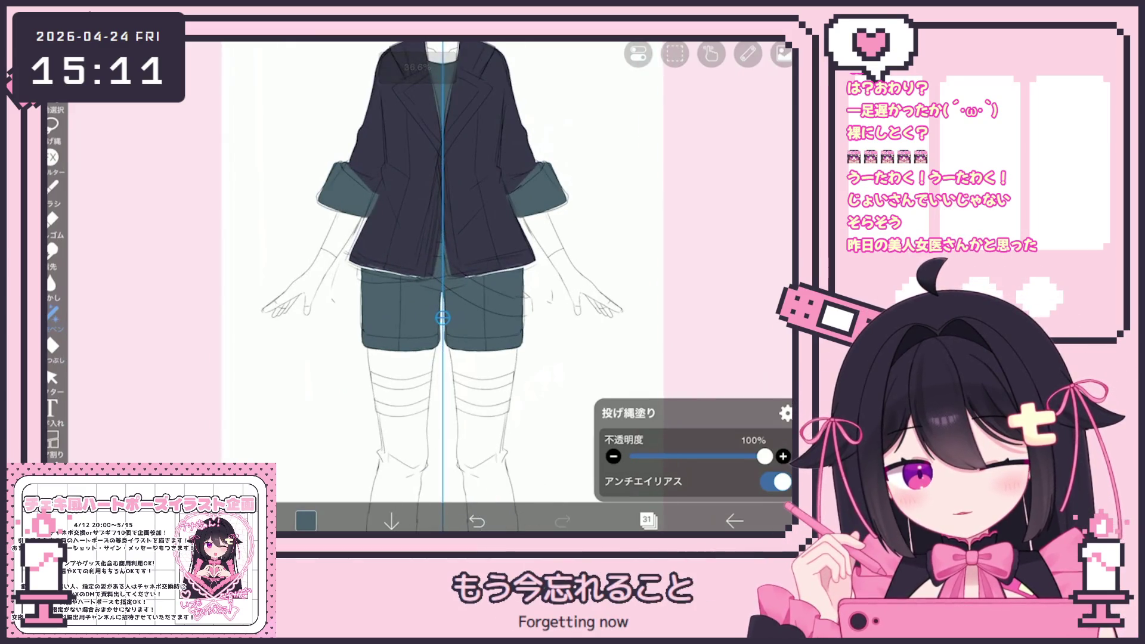
{"action": "scroll", "coordinate": [444, 286], "scroll_direction": "down", "scroll_amount": 3}
- Refill the shorts in light grey, then again in a lighter tone
{"action": "left_click", "coordinate": [647, 520]}
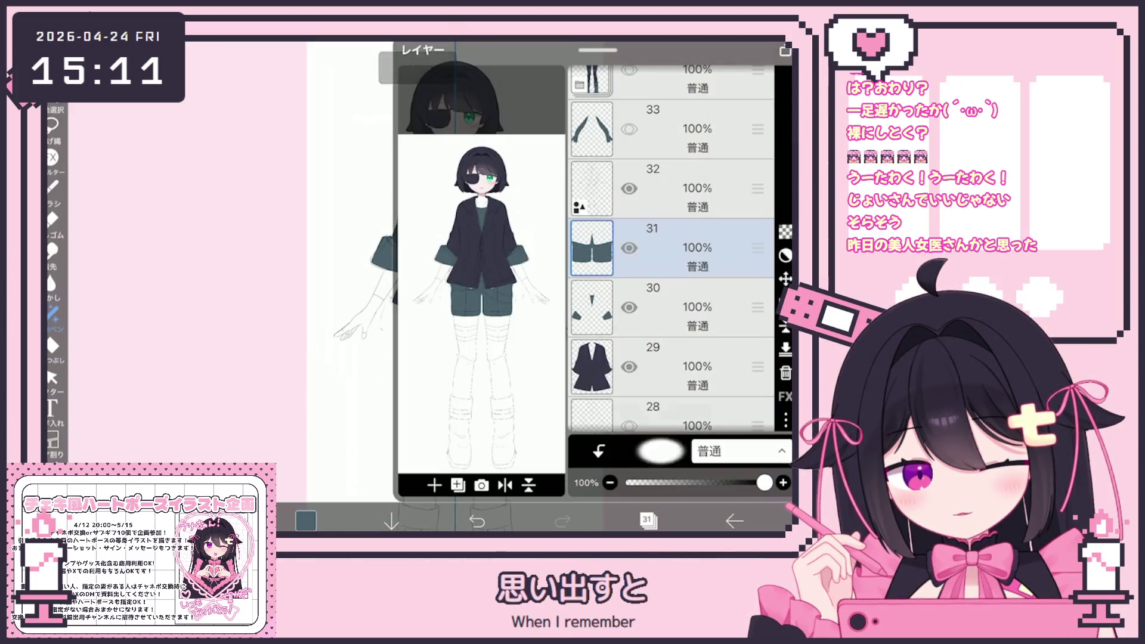
{"action": "left_click", "coordinate": [648, 520]}
{"action": "left_click", "coordinate": [306, 521]}
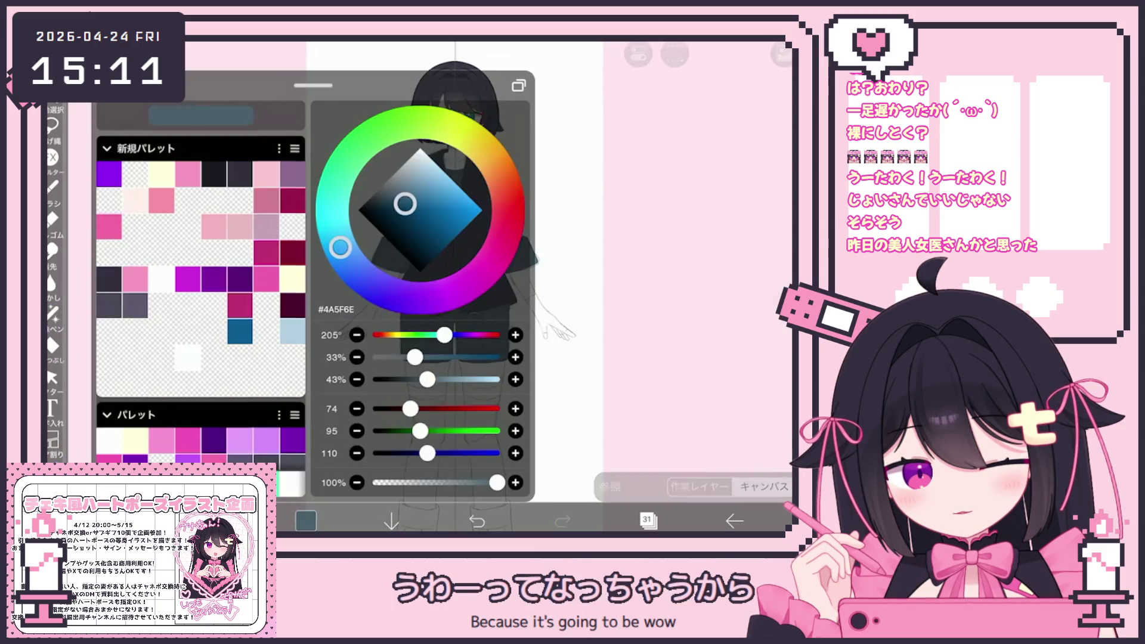
{"action": "left_click", "coordinate": [400, 169]}
{"action": "left_click", "coordinate": [305, 520]}
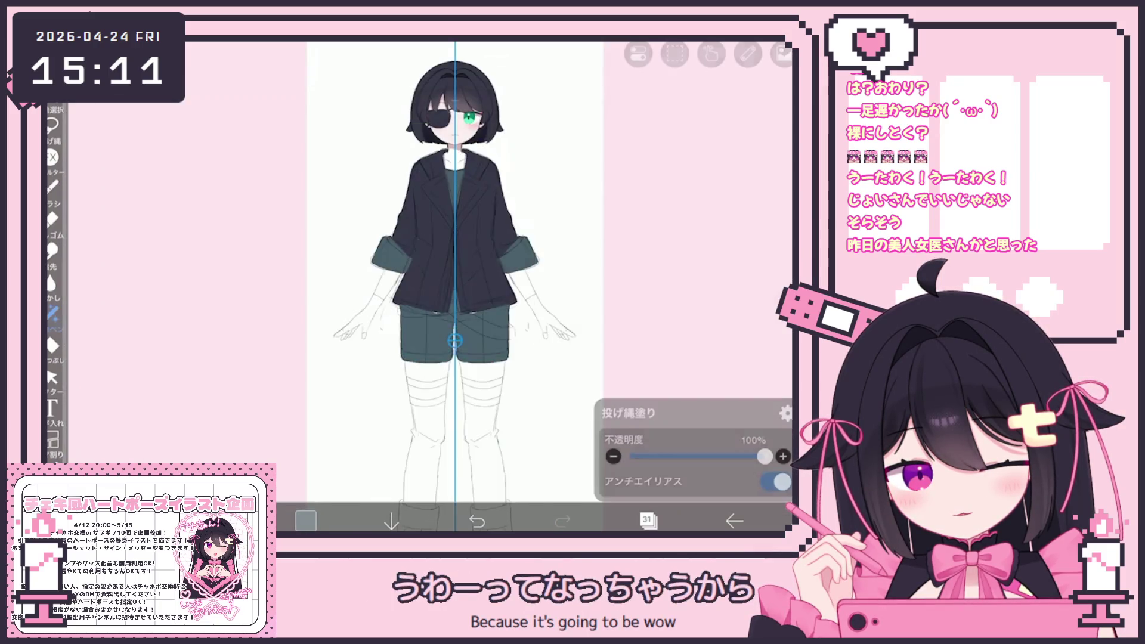
{"action": "left_click_drag", "start_coordinate": [386, 309], "coordinate": [390, 313]}
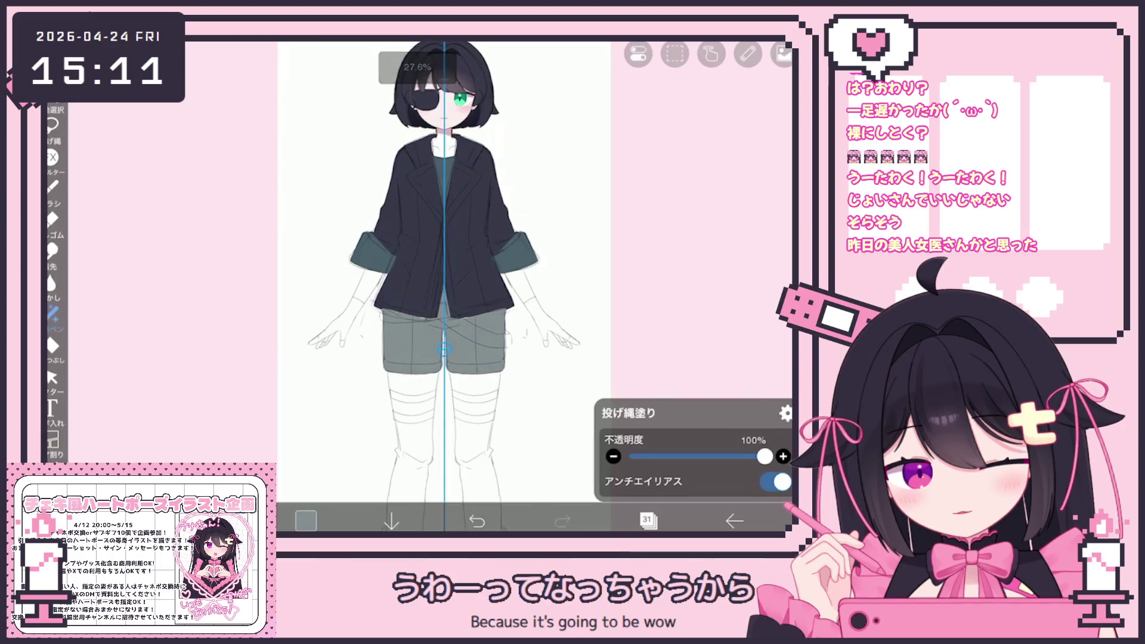
{"action": "left_click", "coordinate": [306, 520]}
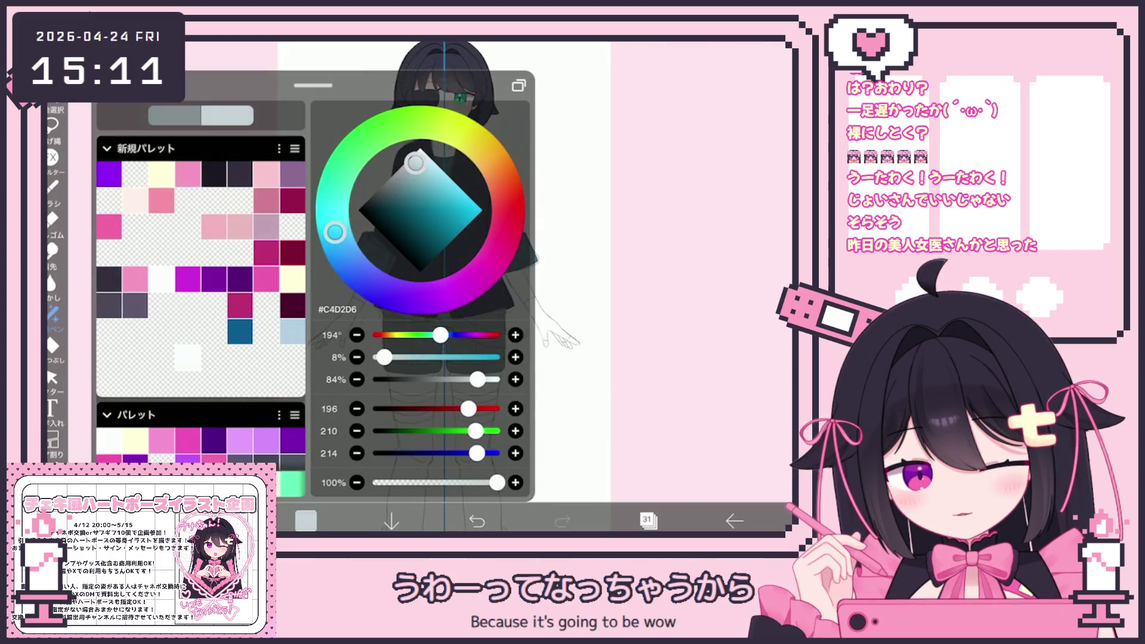
{"action": "left_click", "coordinate": [305, 520]}
{"action": "left_click_drag", "start_coordinate": [385, 309], "coordinate": [389, 313]}
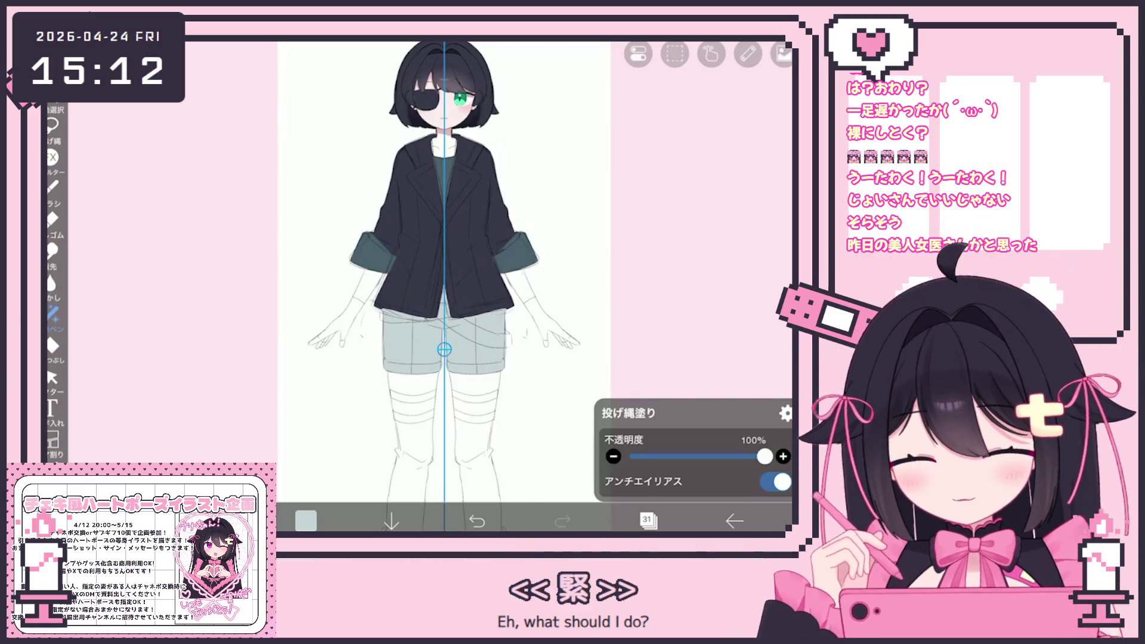
- Set the current colour to white (#FFFFFF) for the shorts
{"action": "left_click", "coordinate": [306, 521]}
{"action": "left_click", "coordinate": [386, 237]}
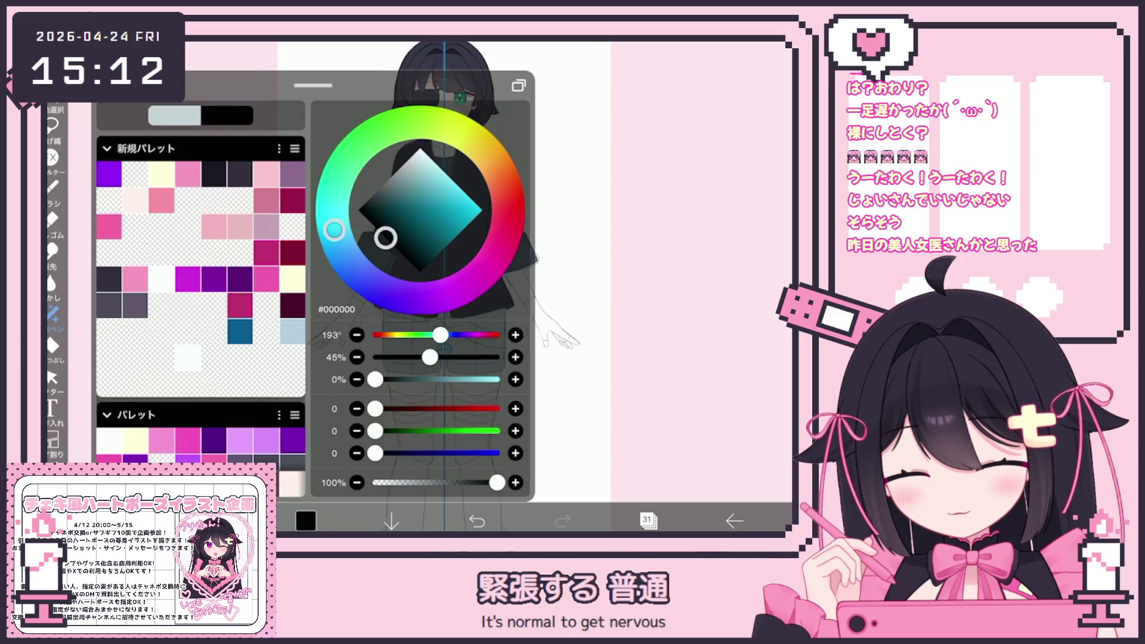
{"action": "left_click", "coordinate": [186, 358]}
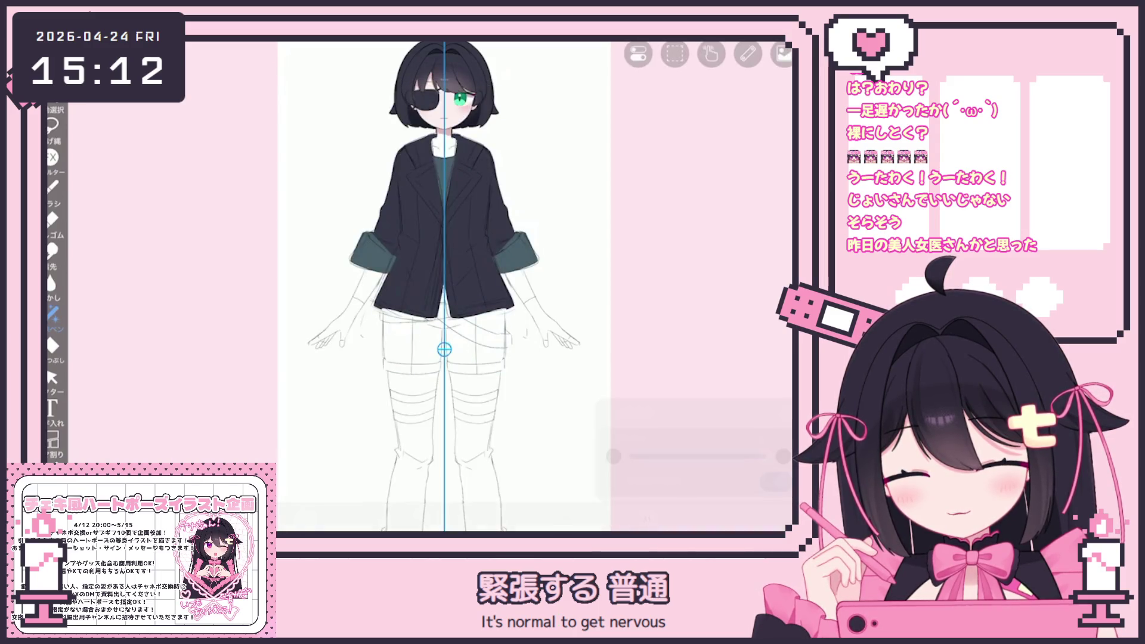
{"action": "left_click", "coordinate": [306, 520]}
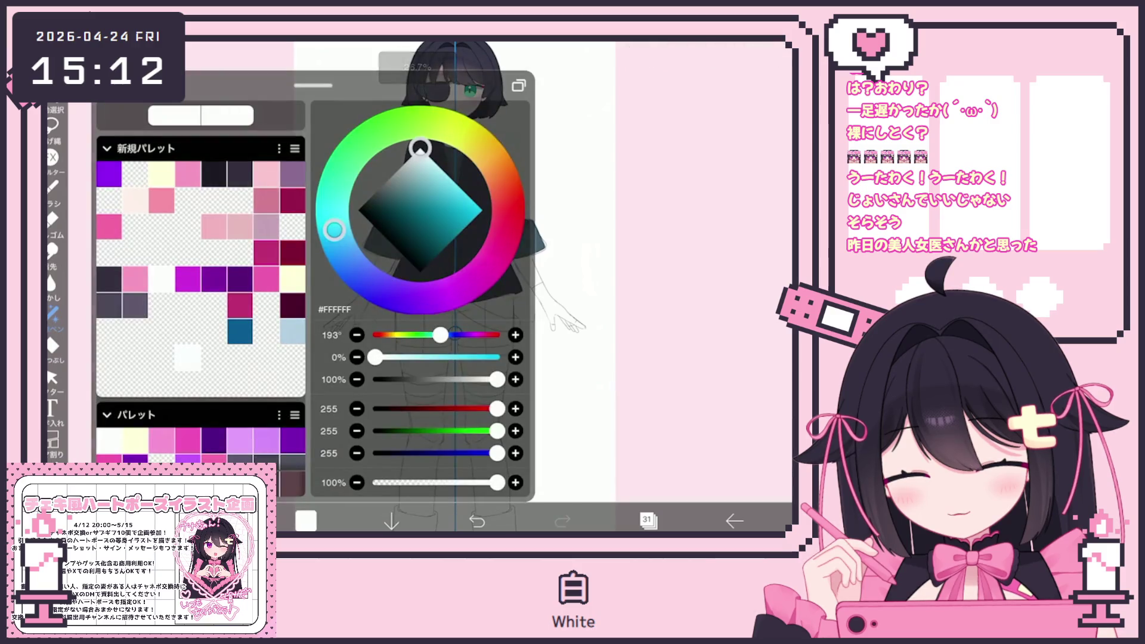
{"action": "left_click", "coordinate": [306, 520]}
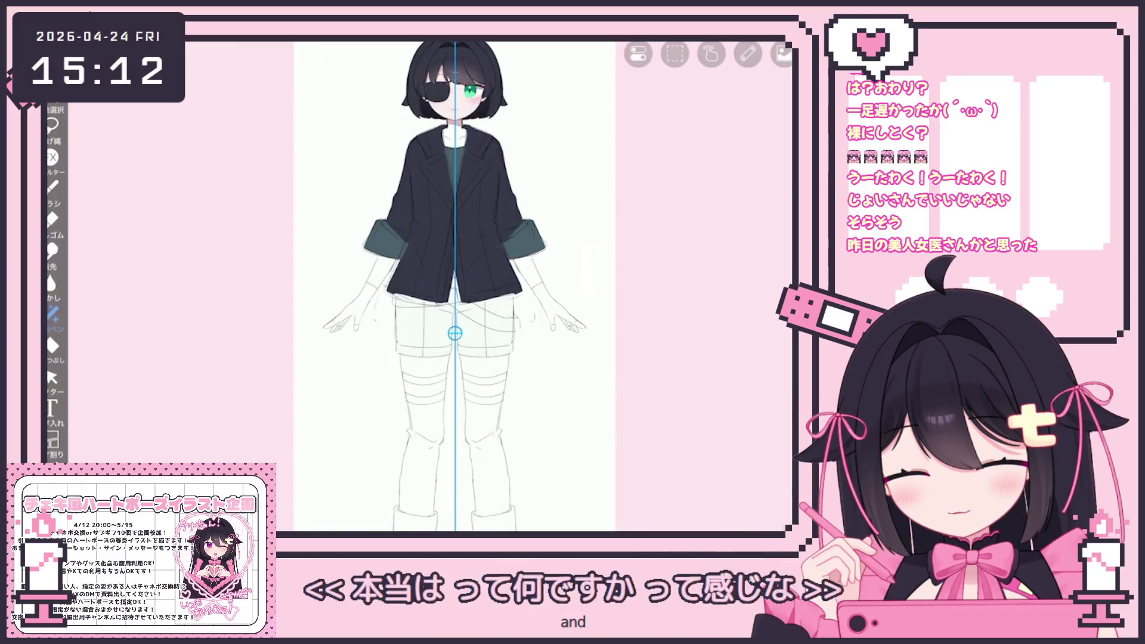
{"action": "scroll", "coordinate": [448, 286], "scroll_direction": "down", "scroll_amount": 2}
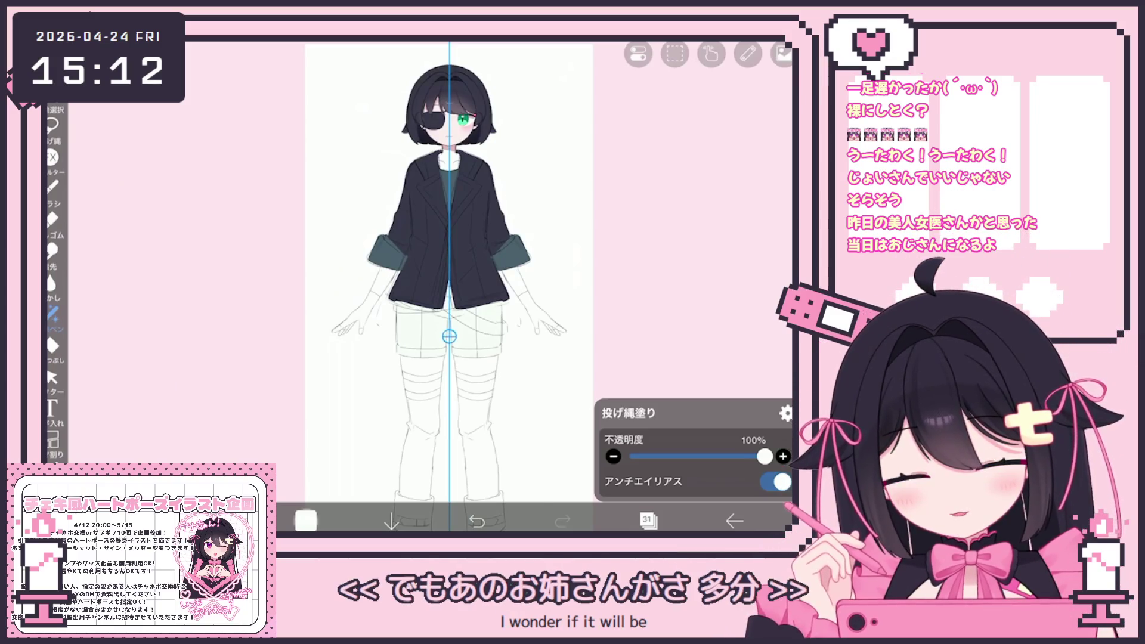
- Adjust the shorts colour to a pale warm near-white grey in the colour picker and check the layer list
{"action": "left_click", "coordinate": [306, 521]}
{"action": "left_click", "coordinate": [305, 522]}
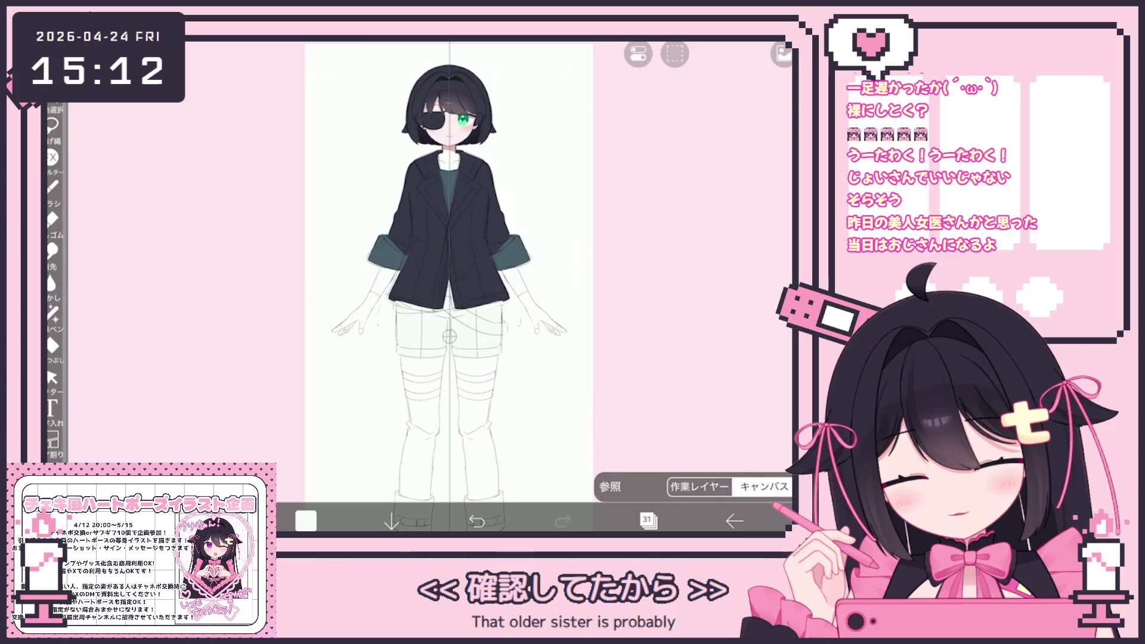
{"action": "left_click", "coordinate": [305, 521]}
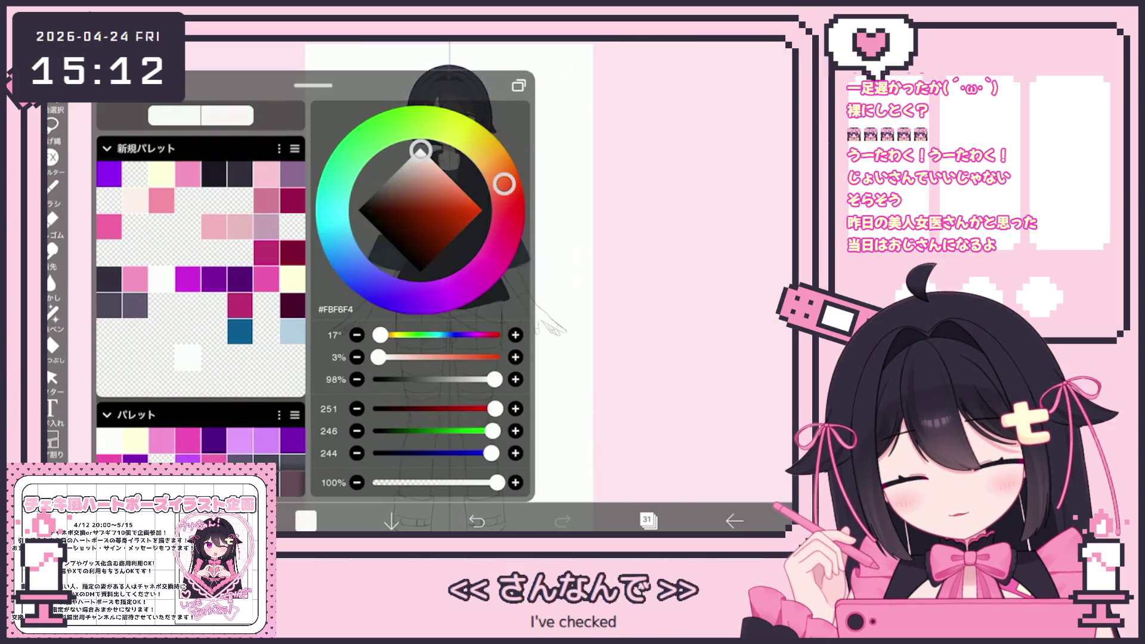
{"action": "left_click_drag", "start_coordinate": [384, 357], "coordinate": [382, 357]}
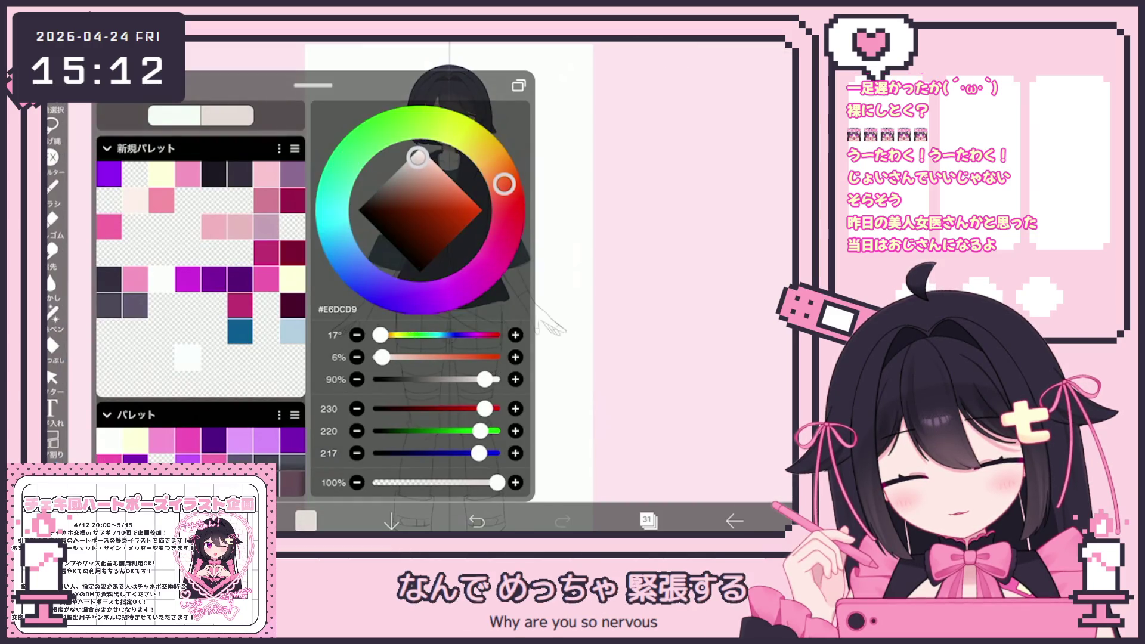
{"action": "left_click", "coordinate": [306, 521]}
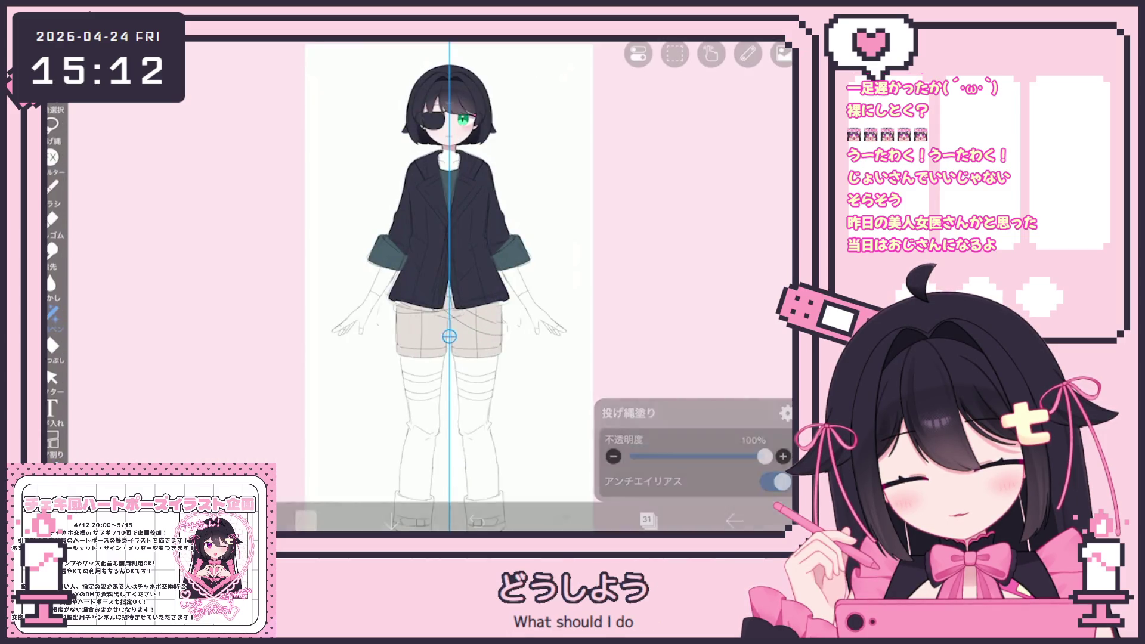
{"action": "scroll", "coordinate": [450, 287], "scroll_direction": "down", "scroll_amount": 2}
{"action": "scroll", "coordinate": [447, 296], "scroll_direction": "up", "scroll_amount": 1}
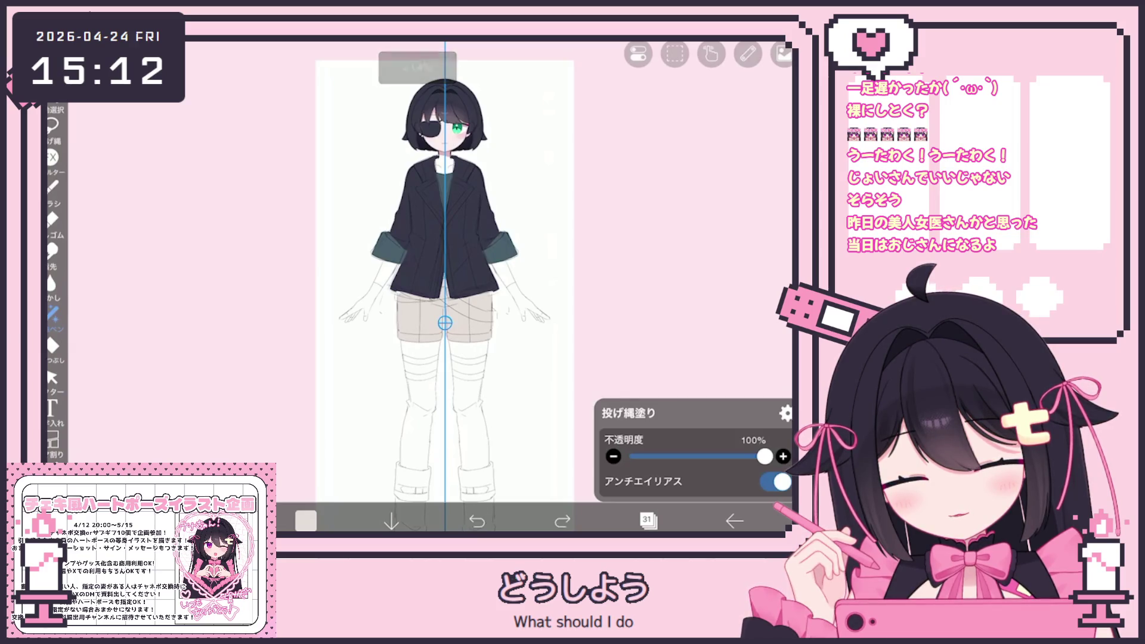
{"action": "left_click", "coordinate": [305, 521]}
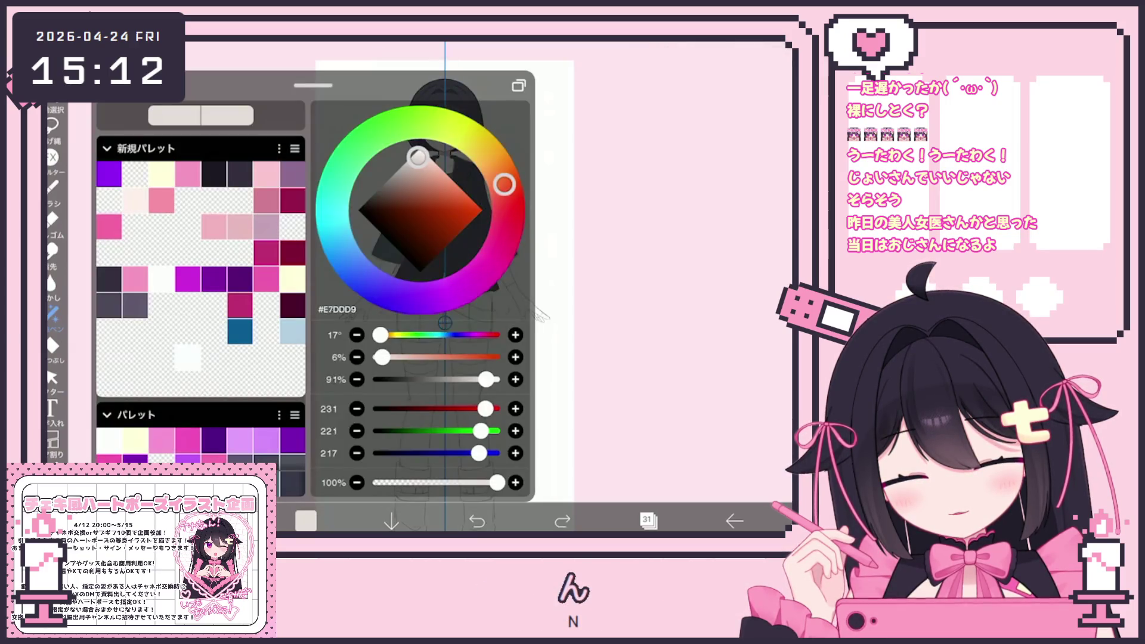
{"action": "left_click", "coordinate": [305, 520]}
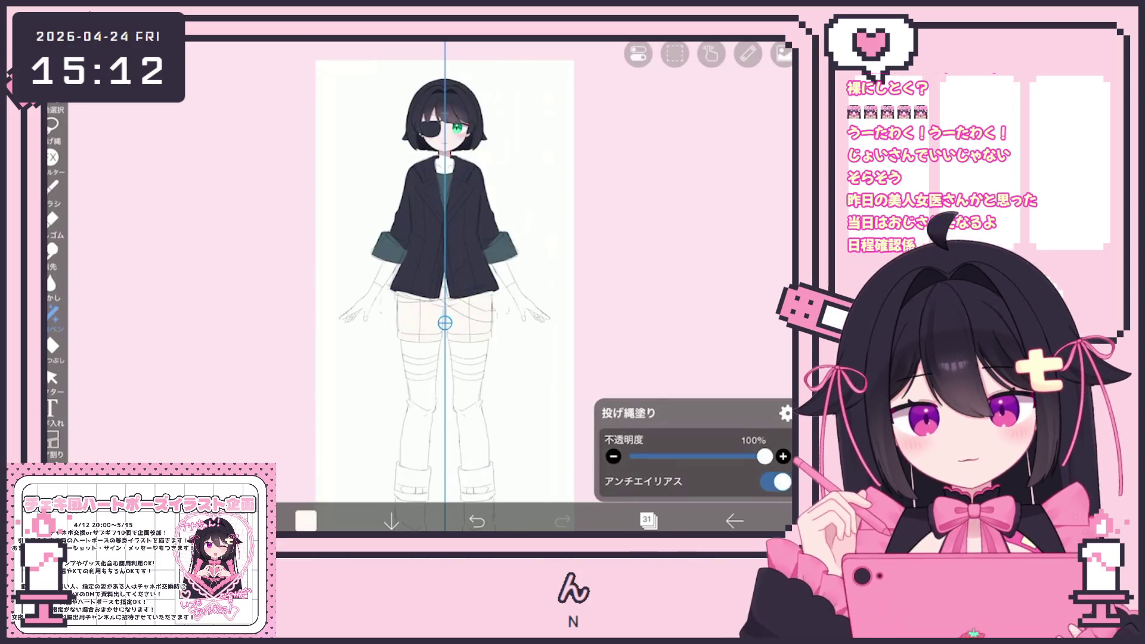
{"action": "left_click", "coordinate": [648, 521]}
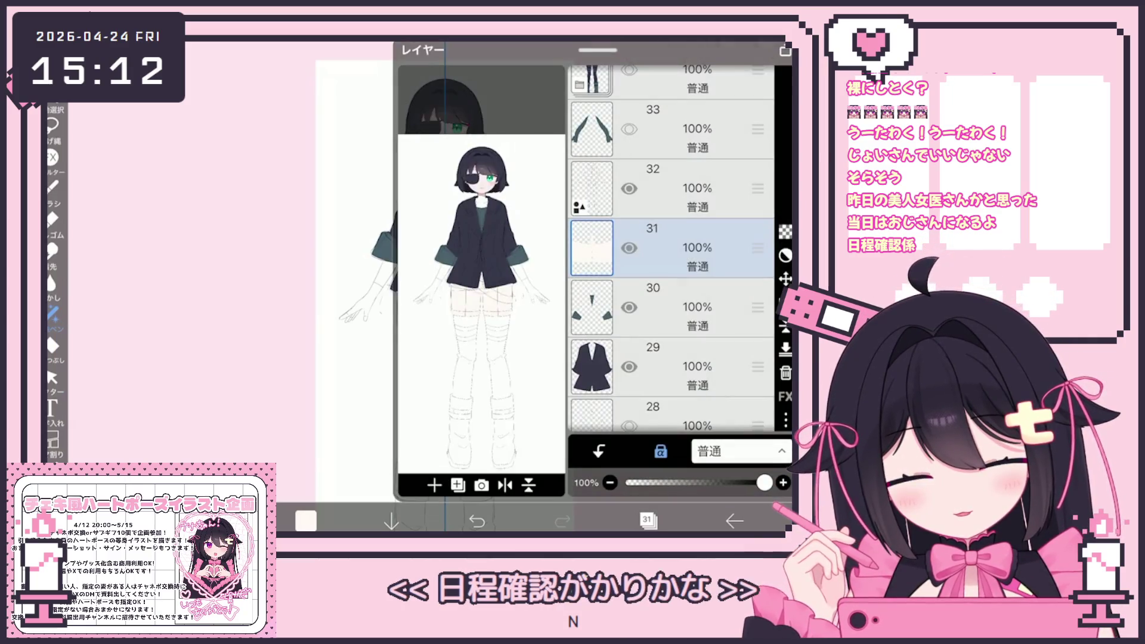
- Sample the jacket's dark navy and fill both upper stockings with it
{"action": "left_click", "coordinate": [649, 520]}
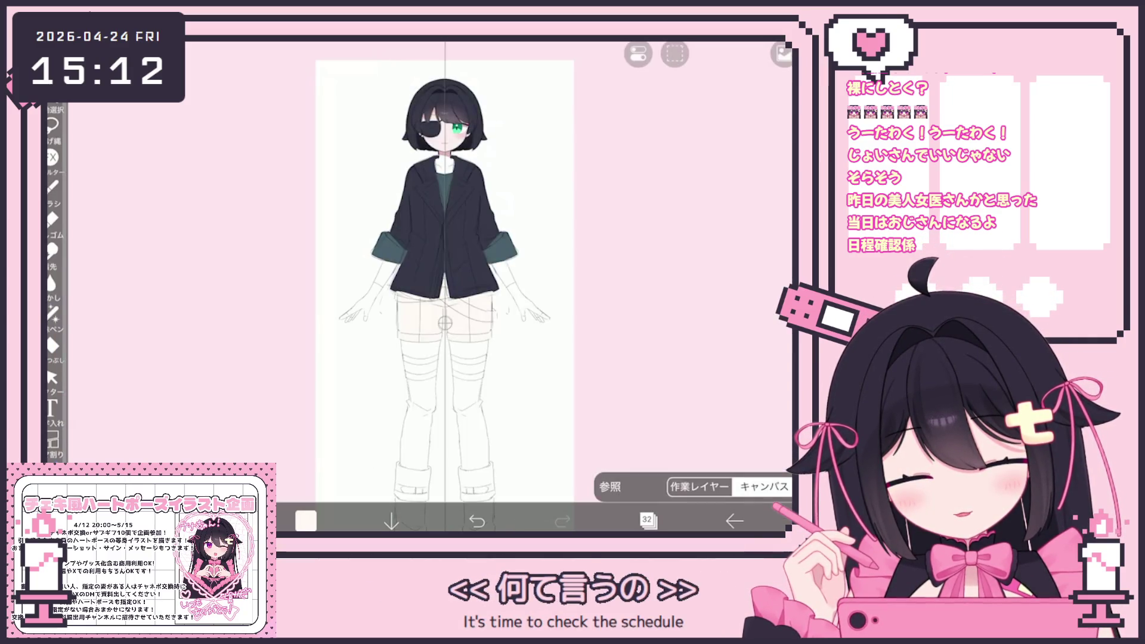
{"action": "left_click", "coordinate": [460, 205]}
{"action": "scroll", "coordinate": [444, 296], "scroll_direction": "up", "scroll_amount": 5}
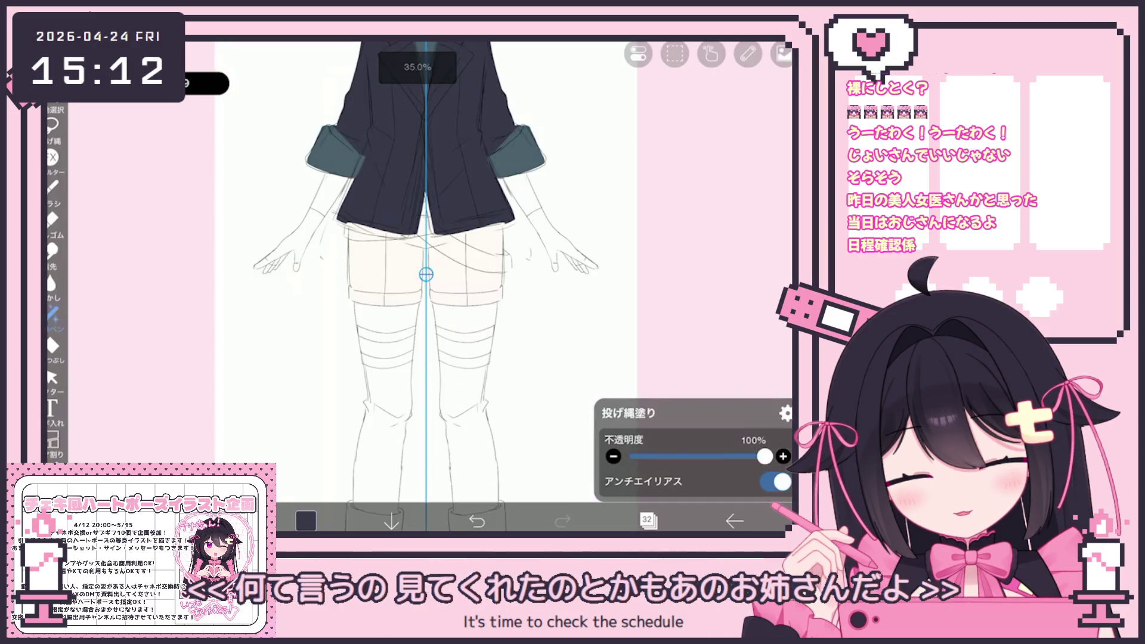
{"action": "left_click_drag", "start_coordinate": [422, 269], "coordinate": [387, 233]}
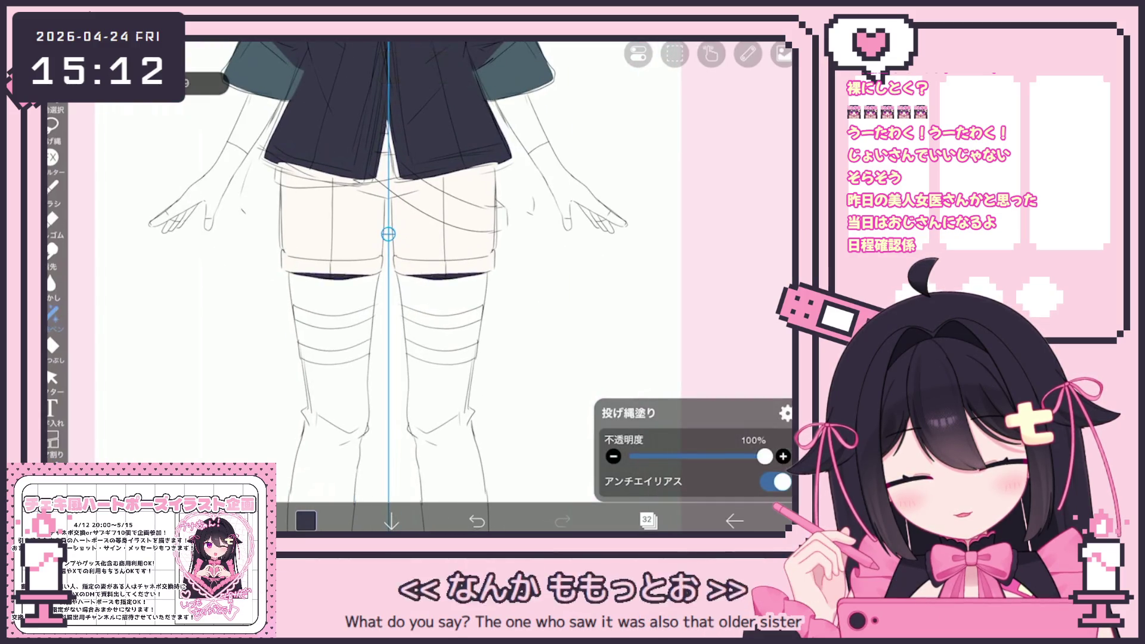
{"action": "scroll", "coordinate": [497, 260], "scroll_direction": "up", "scroll_amount": 3}
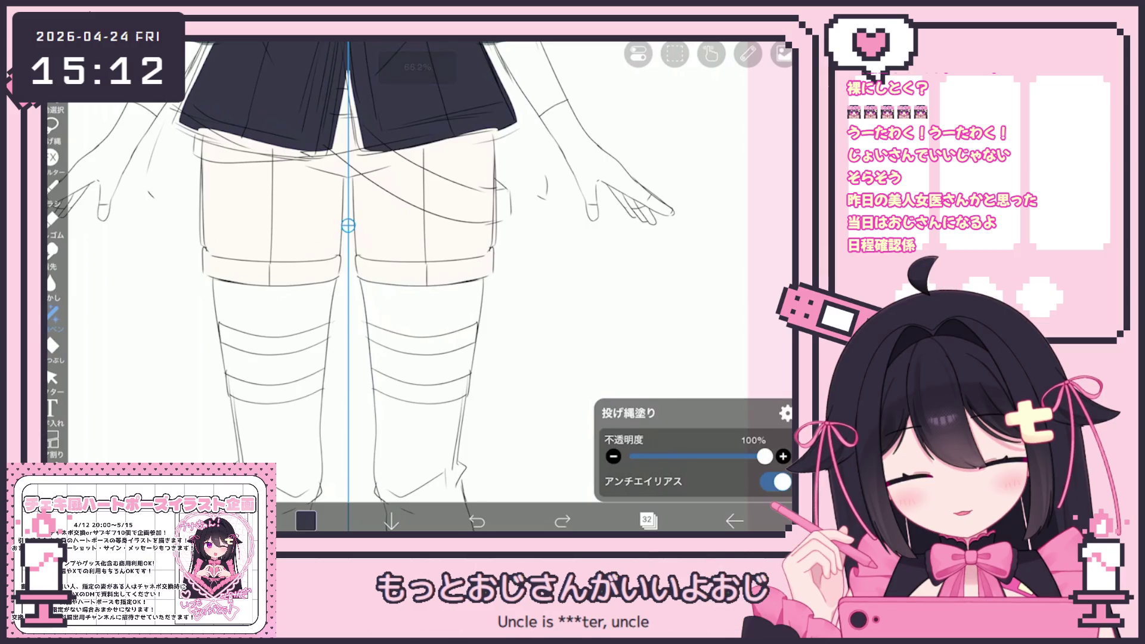
{"action": "left_click_drag", "start_coordinate": [219, 295], "coordinate": [331, 309]}
{"action": "left_click_drag", "start_coordinate": [224, 340], "coordinate": [326, 385]}
{"action": "left_click_drag", "start_coordinate": [229, 402], "coordinate": [322, 484]}
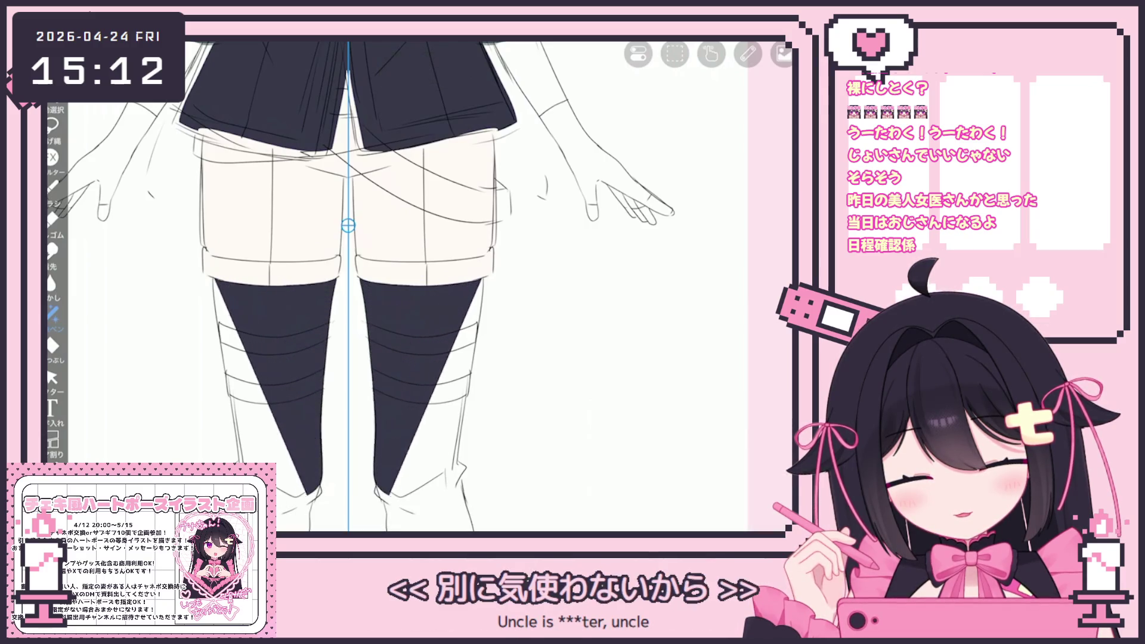
{"action": "left_click_drag", "start_coordinate": [237, 448], "coordinate": [309, 497]}
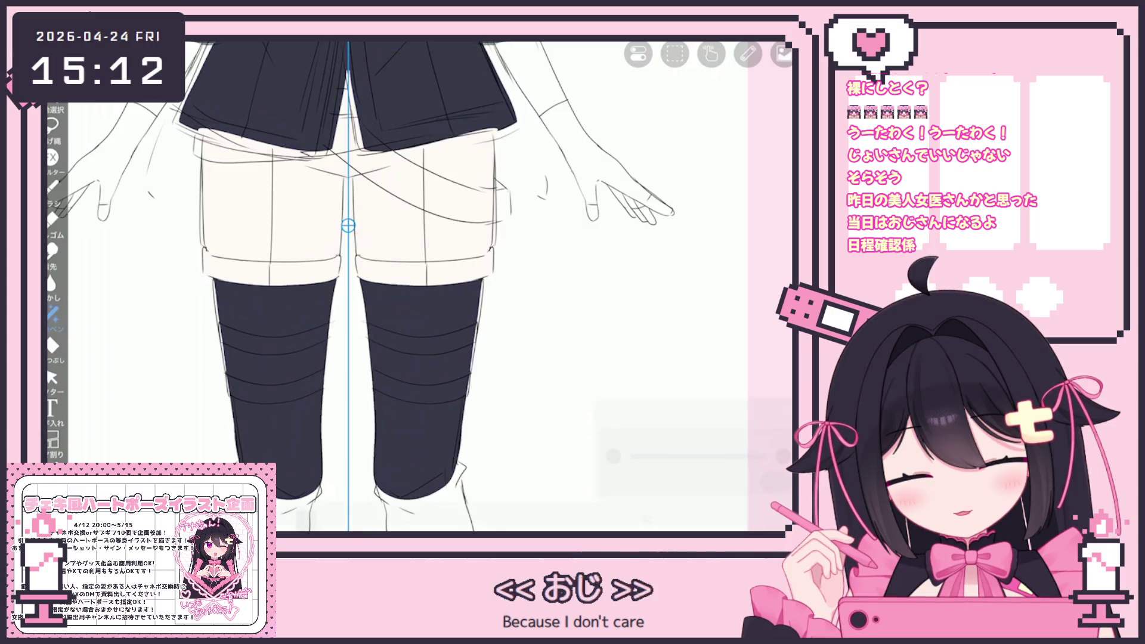
{"action": "scroll", "coordinate": [412, 287], "scroll_direction": "down", "scroll_amount": 2}
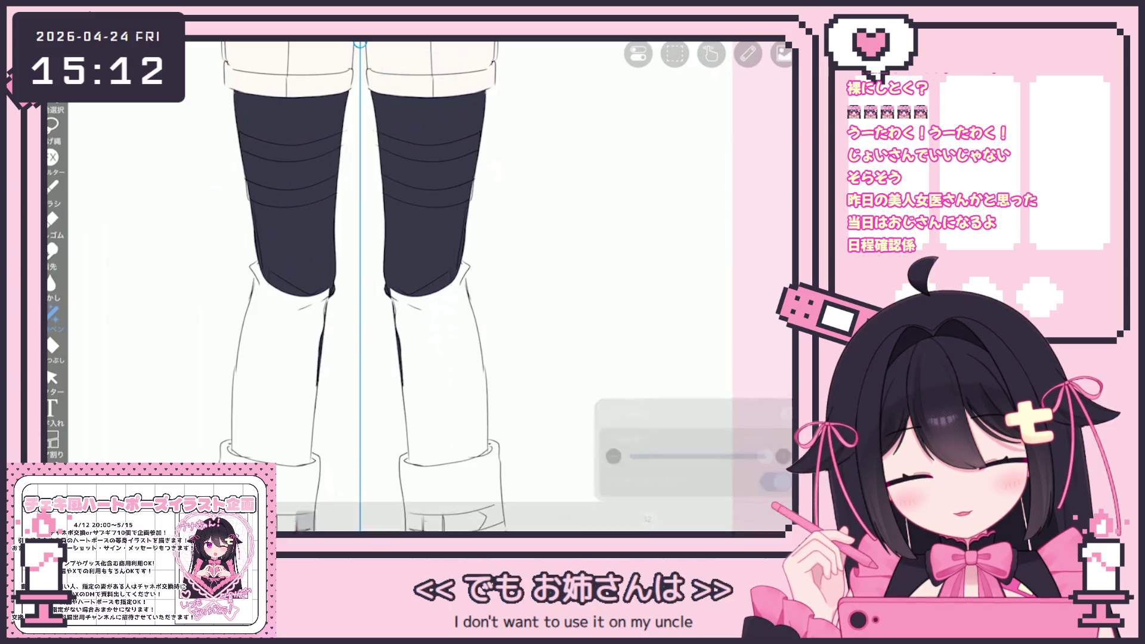
- Fill both lower legs dark navy down to the boots, then sample the teal cuff colour
{"action": "left_click_drag", "start_coordinate": [326, 291], "coordinate": [235, 447]}
{"action": "left_click_drag", "start_coordinate": [309, 339], "coordinate": [233, 414]}
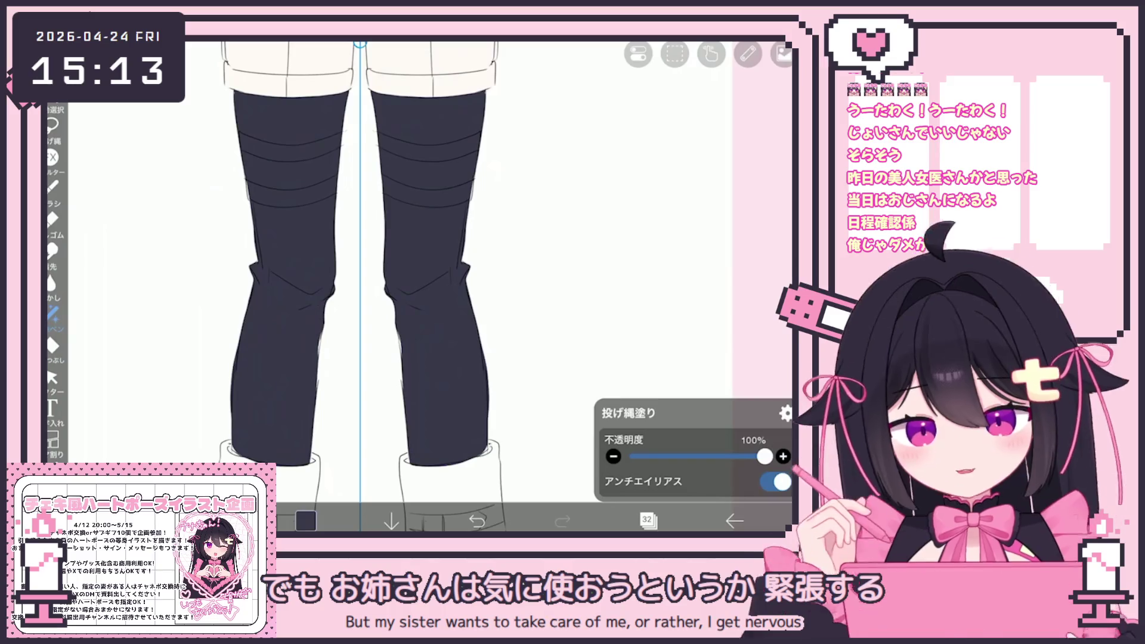
{"action": "scroll", "coordinate": [420, 286], "scroll_direction": "down", "scroll_amount": 3}
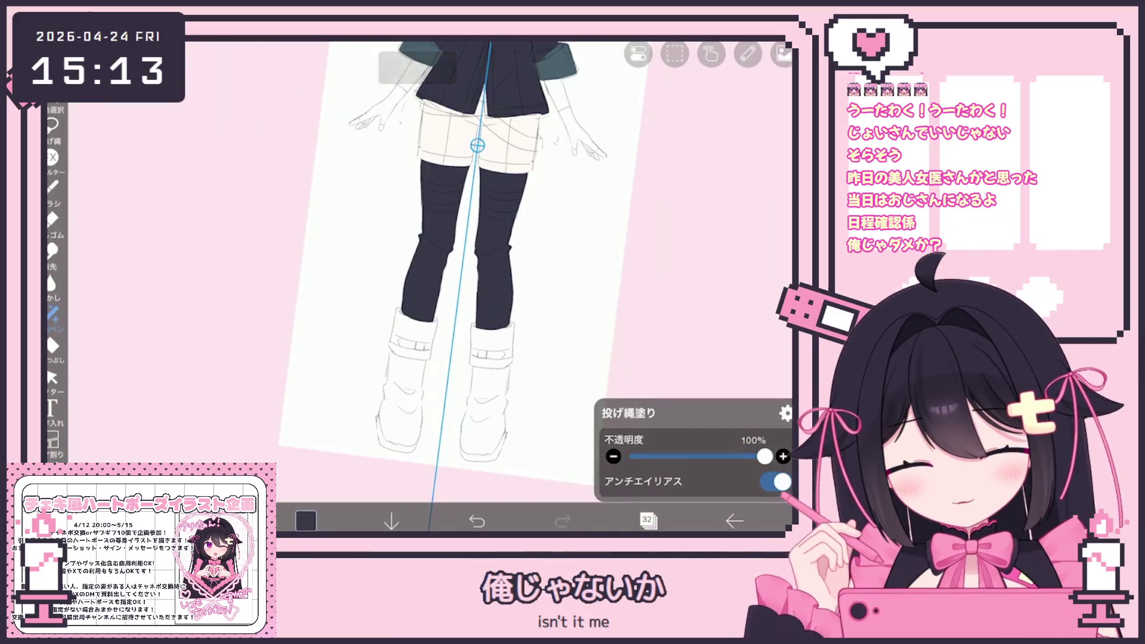
{"action": "scroll", "coordinate": [416, 286], "scroll_direction": "up", "scroll_amount": 1}
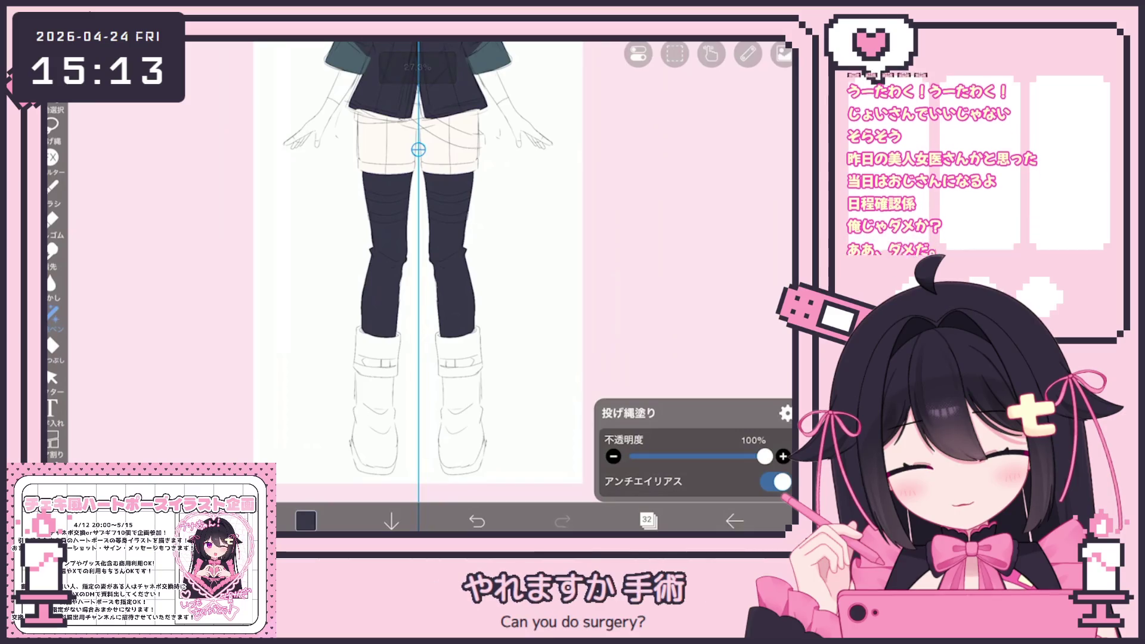
{"action": "scroll", "coordinate": [417, 268], "scroll_direction": "down", "scroll_amount": 2}
{"action": "left_click", "coordinate": [473, 135]}
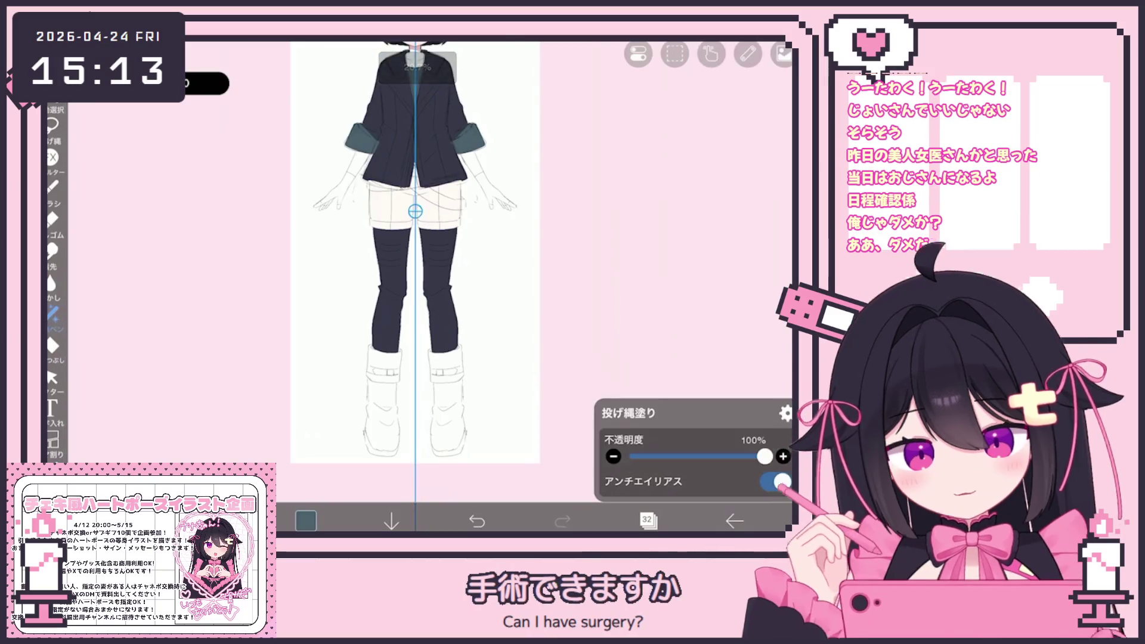
- Add a new layer and fill both boots with teal
{"action": "left_click", "coordinate": [648, 520]}
{"action": "left_click", "coordinate": [672, 188]}
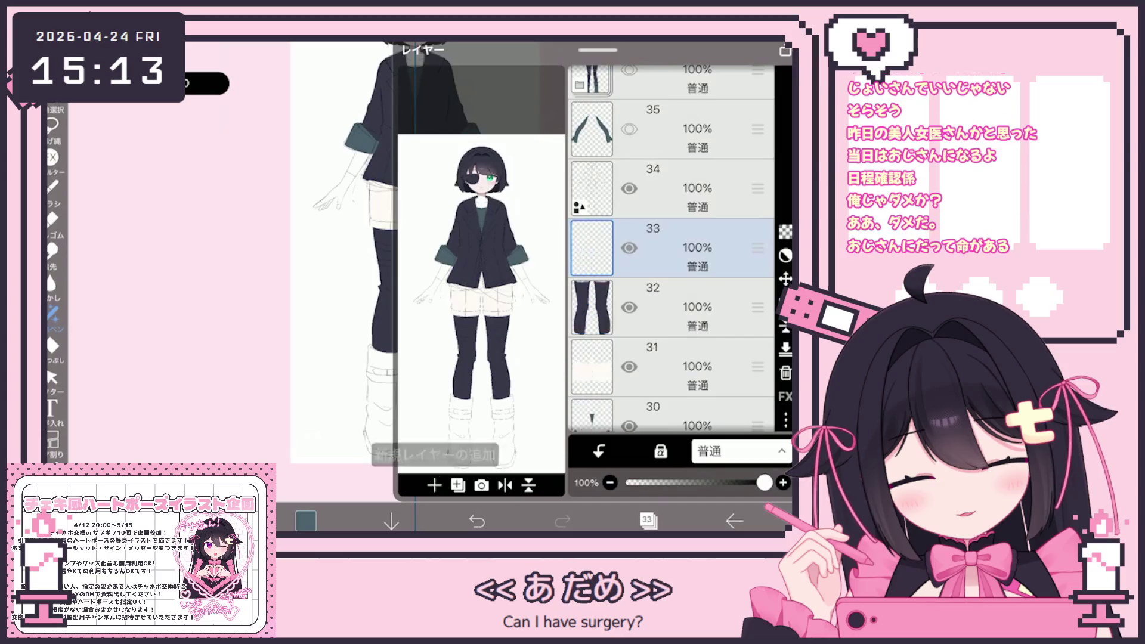
{"action": "left_click", "coordinate": [648, 520]}
{"action": "scroll", "coordinate": [359, 269], "scroll_direction": "up", "scroll_amount": 3}
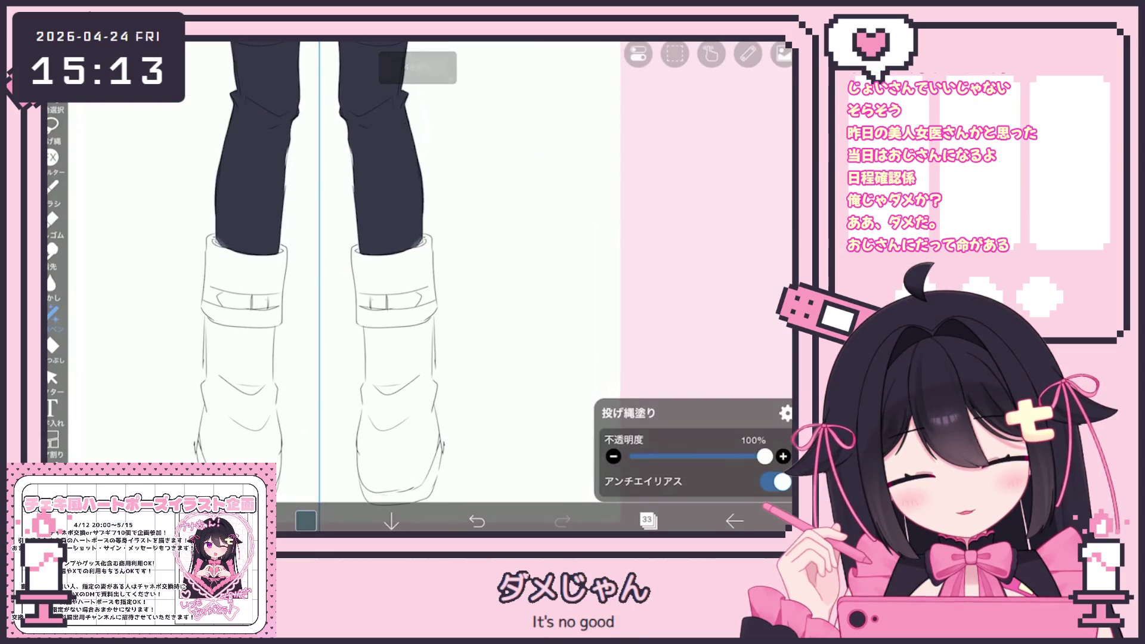
{"action": "left_click_drag", "start_coordinate": [221, 247], "coordinate": [421, 245]}
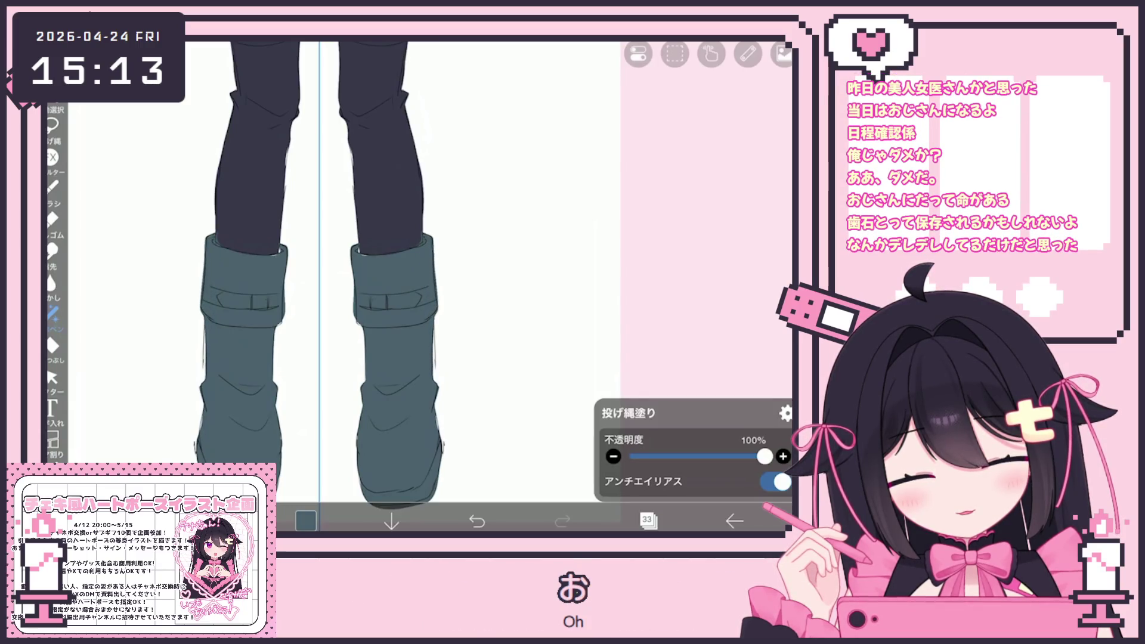
- Move the boots layer beneath the stockings and draw dark navy straps across both boot cuffs
{"action": "left_click", "coordinate": [649, 520]}
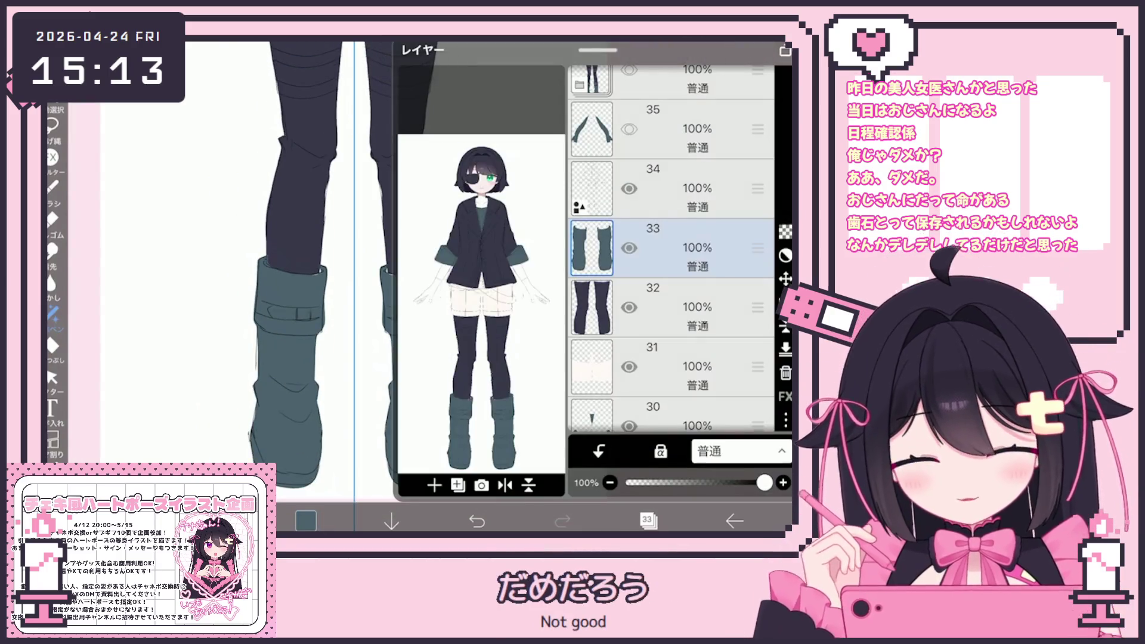
{"action": "left_click", "coordinate": [672, 307]}
{"action": "left_click", "coordinate": [672, 247]}
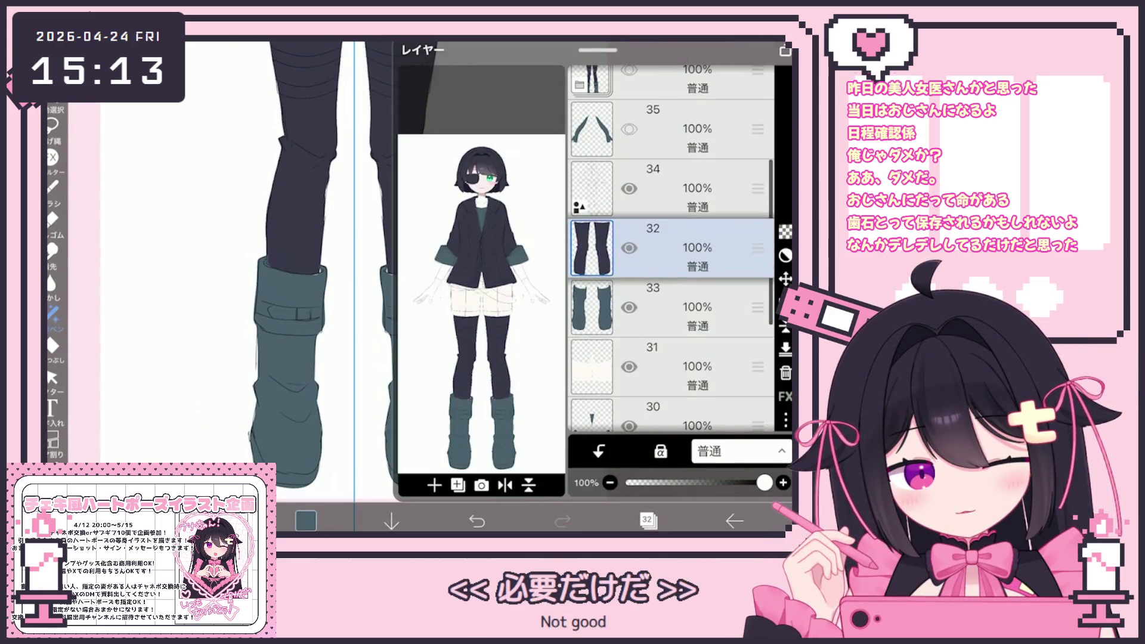
{"action": "left_click", "coordinate": [649, 520]}
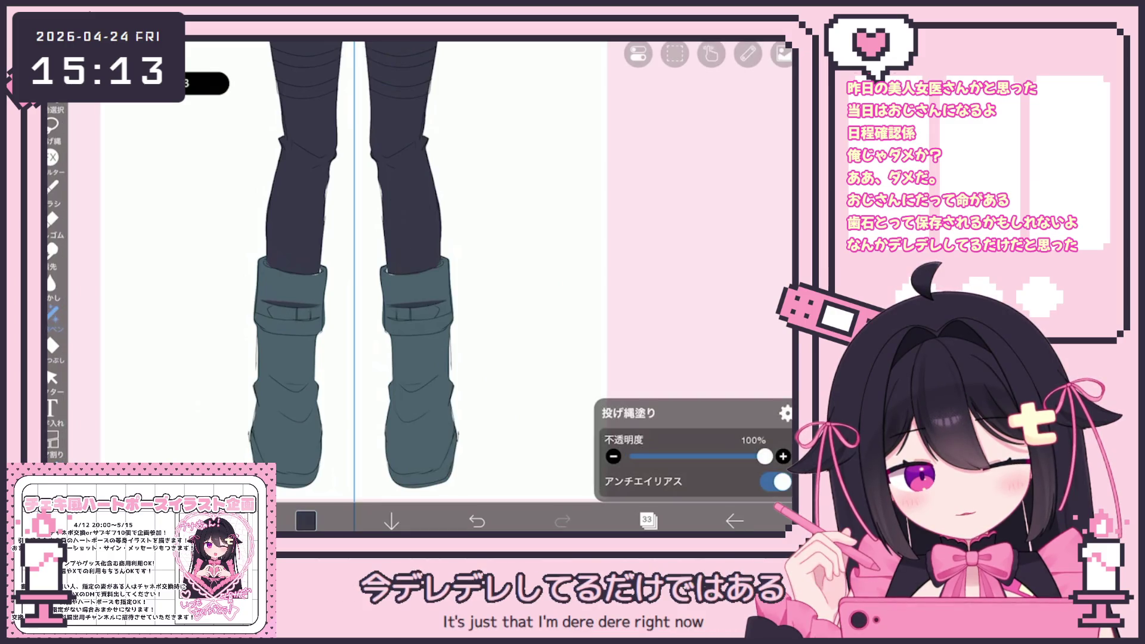
{"action": "left_click_drag", "start_coordinate": [258, 304], "coordinate": [260, 322]}
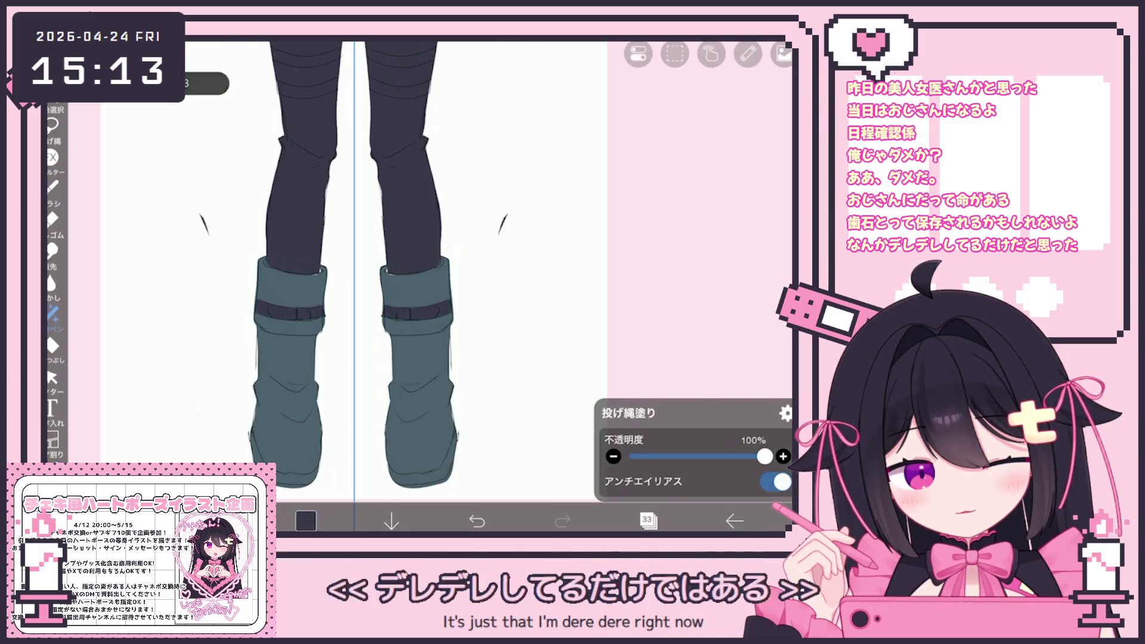
{"action": "scroll", "coordinate": [403, 286], "scroll_direction": "down", "scroll_amount": 3}
{"action": "scroll", "coordinate": [403, 287], "scroll_direction": "down", "scroll_amount": 2}
- Create layer 34 for the stocking stripes and make it active
{"action": "left_click", "coordinate": [648, 519]}
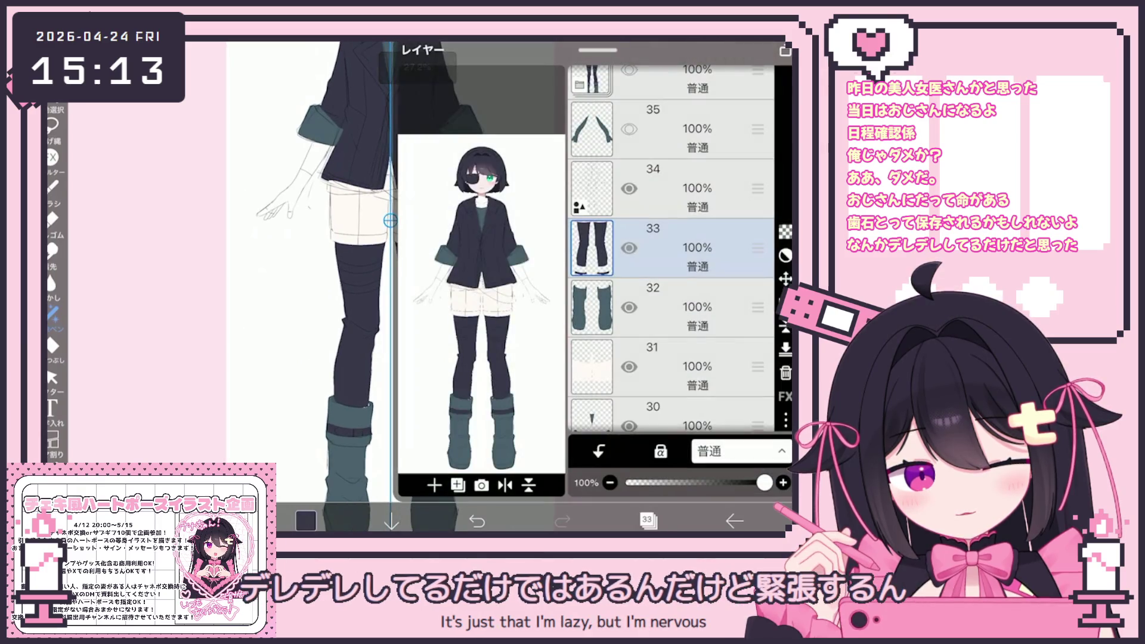
{"action": "left_click", "coordinate": [649, 520]}
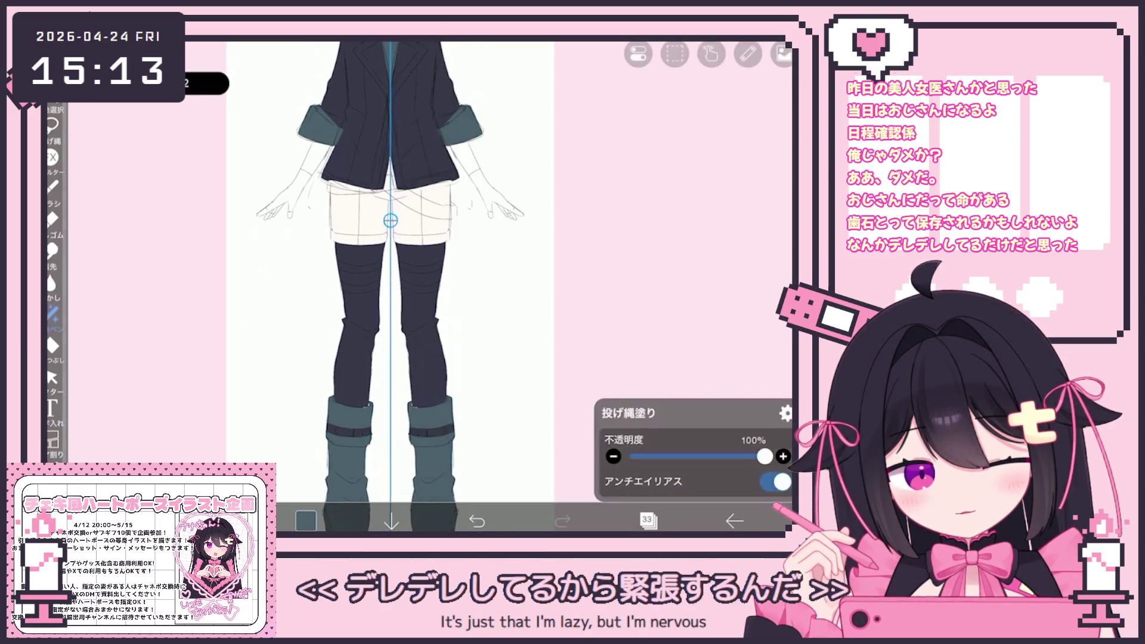
{"action": "left_click", "coordinate": [649, 520]}
{"action": "left_click", "coordinate": [680, 188]}
{"action": "left_click", "coordinate": [649, 521]}
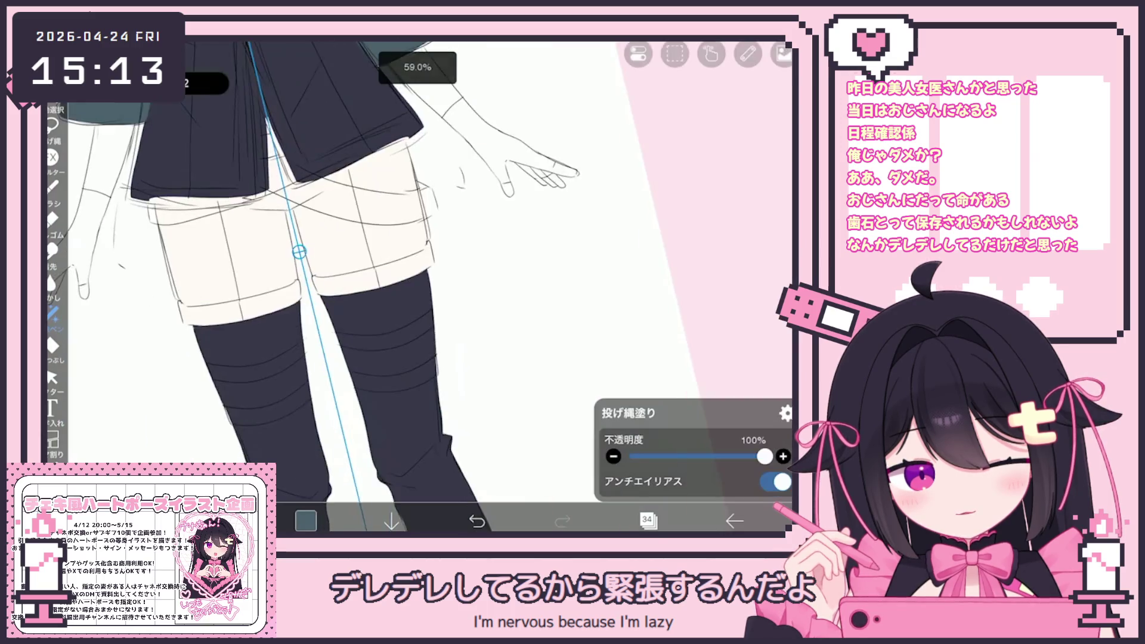
{"action": "scroll", "coordinate": [403, 287], "scroll_direction": "up", "scroll_amount": 5}
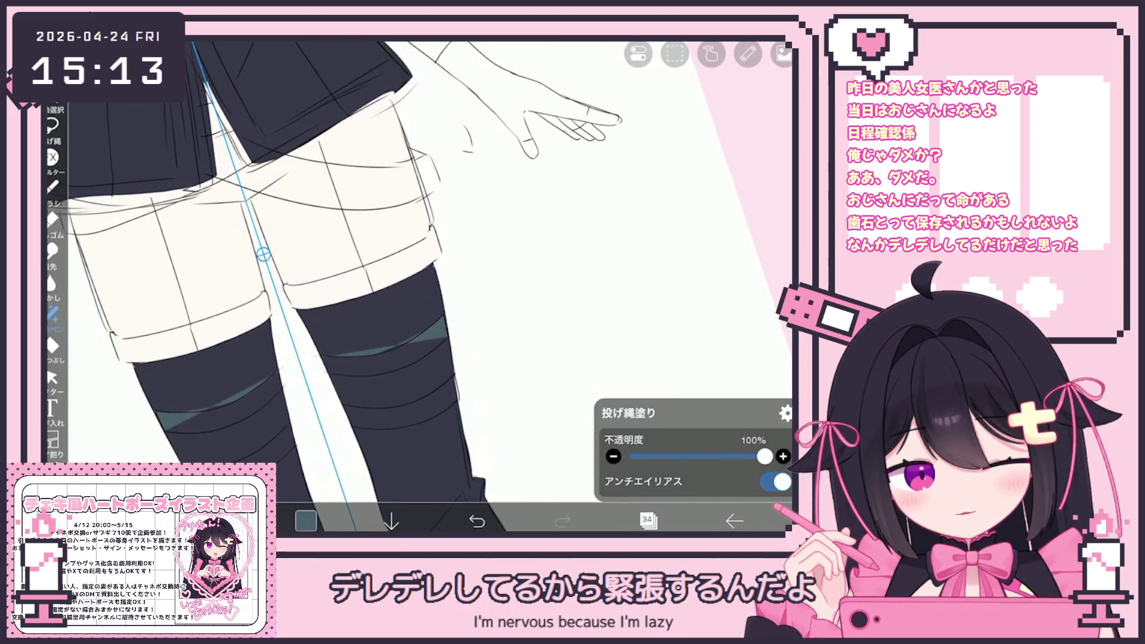
{"action": "left_click_drag", "start_coordinate": [279, 386], "coordinate": [322, 363]}
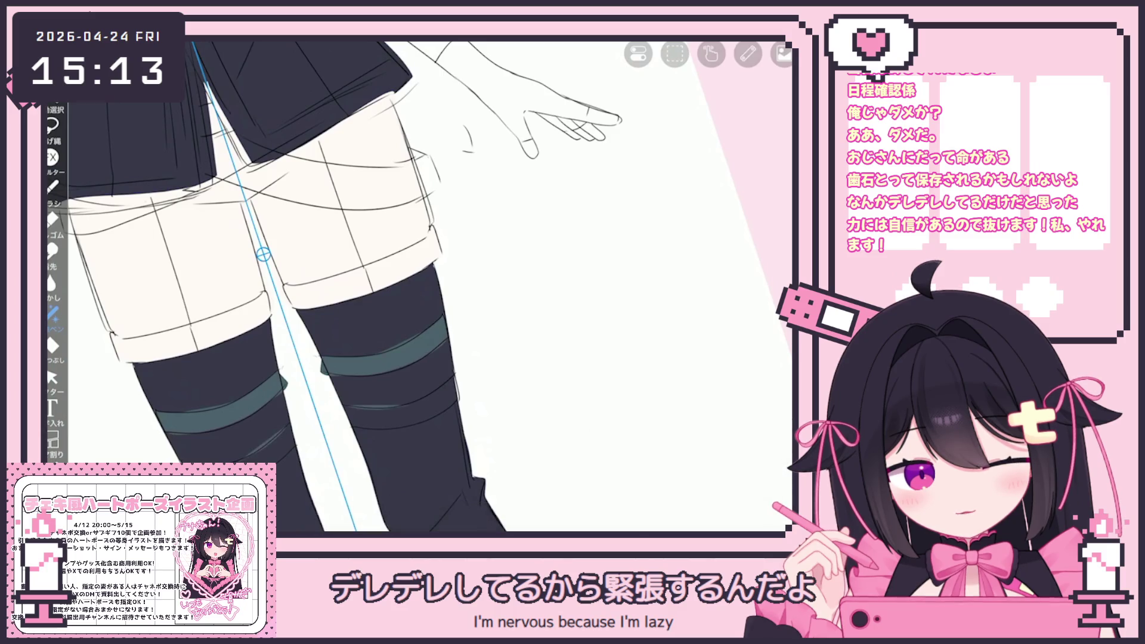
{"action": "left_click_drag", "start_coordinate": [273, 393], "coordinate": [341, 367]}
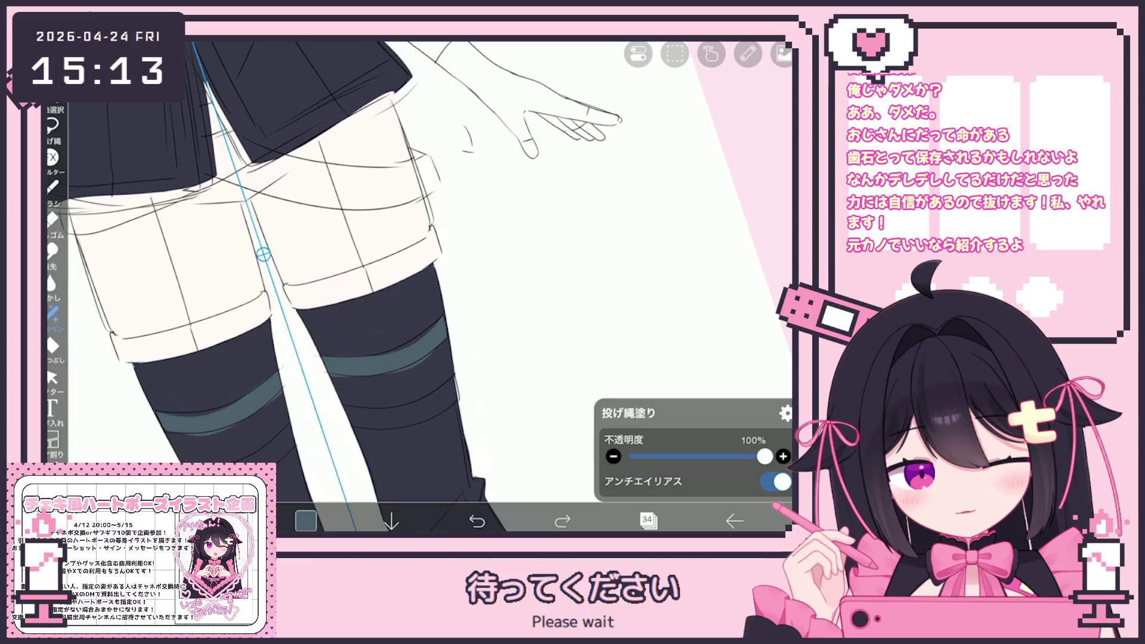
{"action": "scroll", "coordinate": [421, 287], "scroll_direction": "down", "scroll_amount": 1}
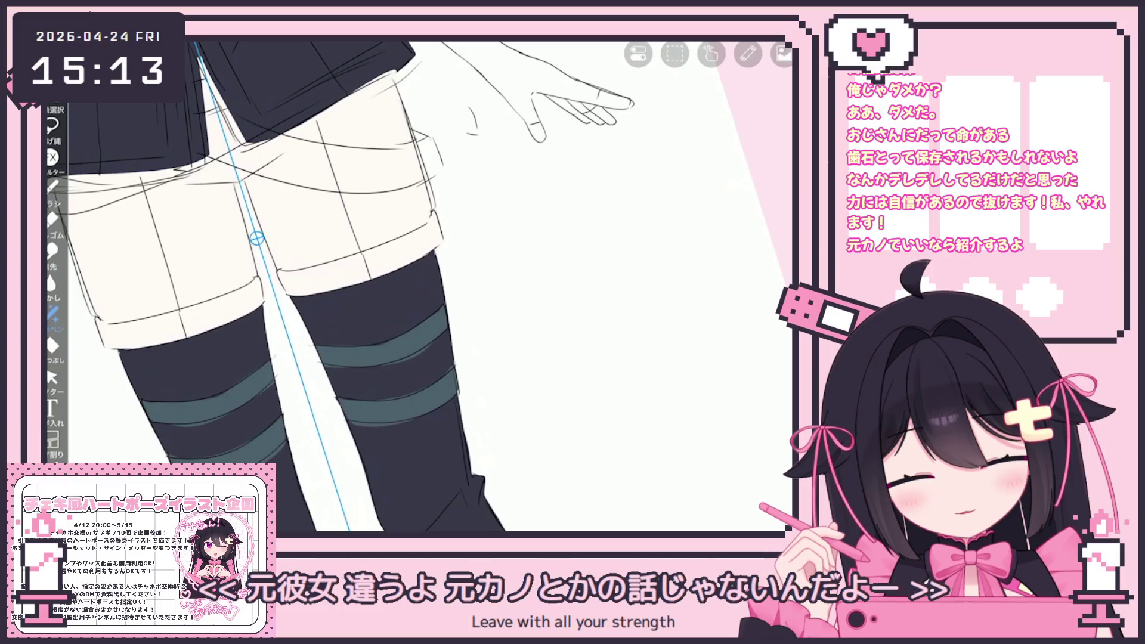
{"action": "scroll", "coordinate": [421, 286], "scroll_direction": "down", "scroll_amount": 10}
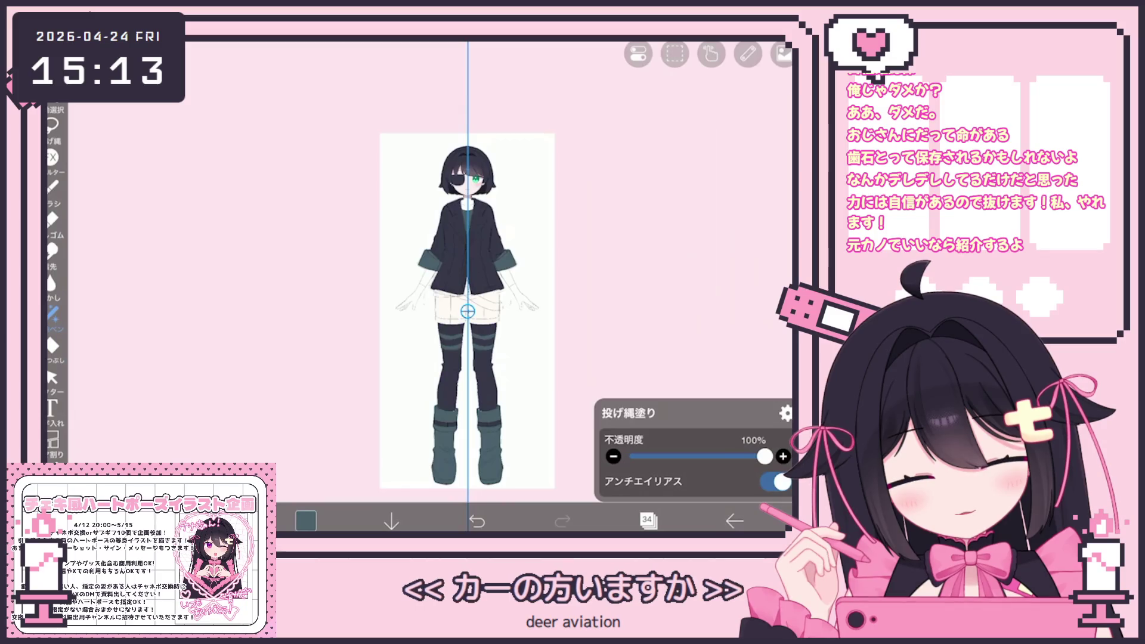
{"action": "scroll", "coordinate": [555, 284], "scroll_direction": "up", "scroll_amount": 5}
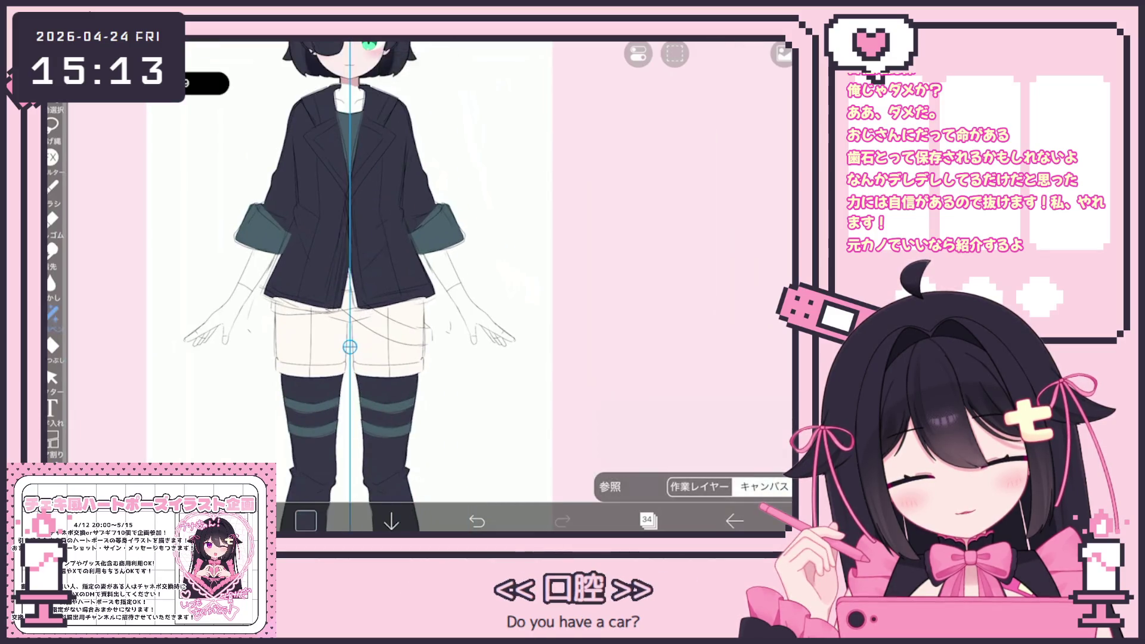
{"action": "scroll", "coordinate": [290, 286], "scroll_direction": "up", "scroll_amount": 5}
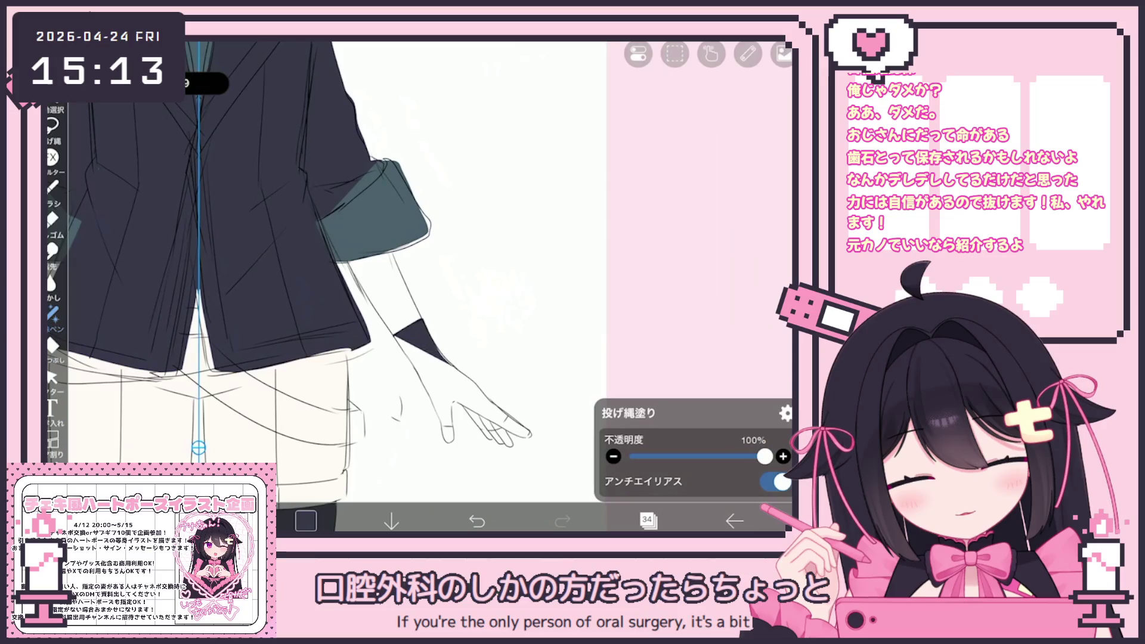
- Fill a dark shape along the forearm and darken the left edge of the fingerless glove
{"action": "left_click_drag", "start_coordinate": [398, 327], "coordinate": [487, 398]}
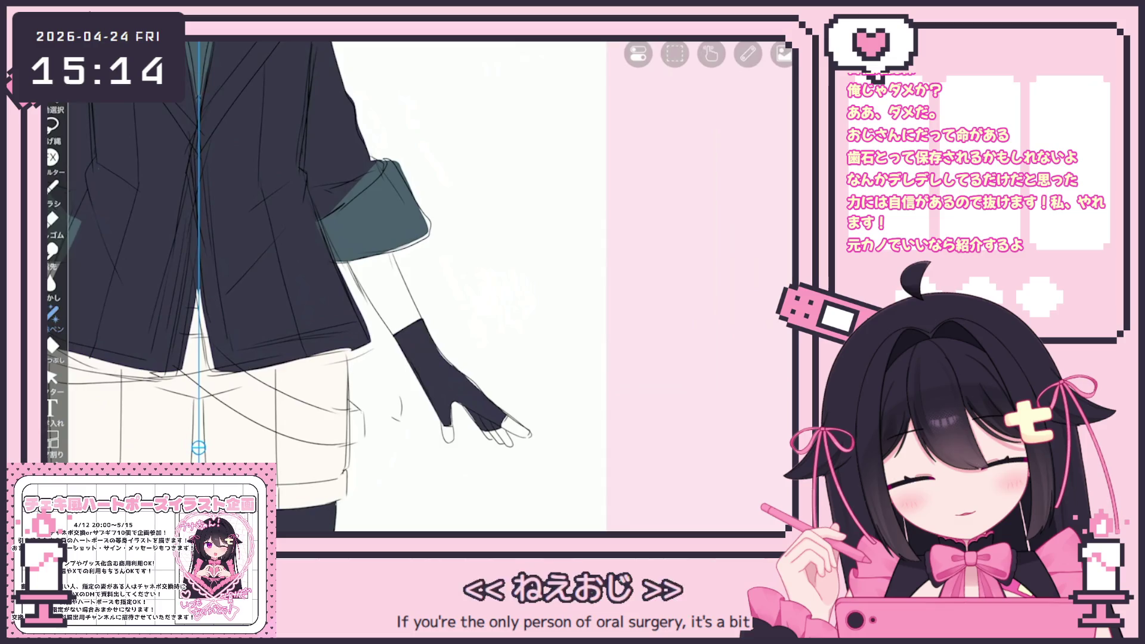
{"action": "scroll", "coordinate": [290, 287], "scroll_direction": "up", "scroll_amount": 2}
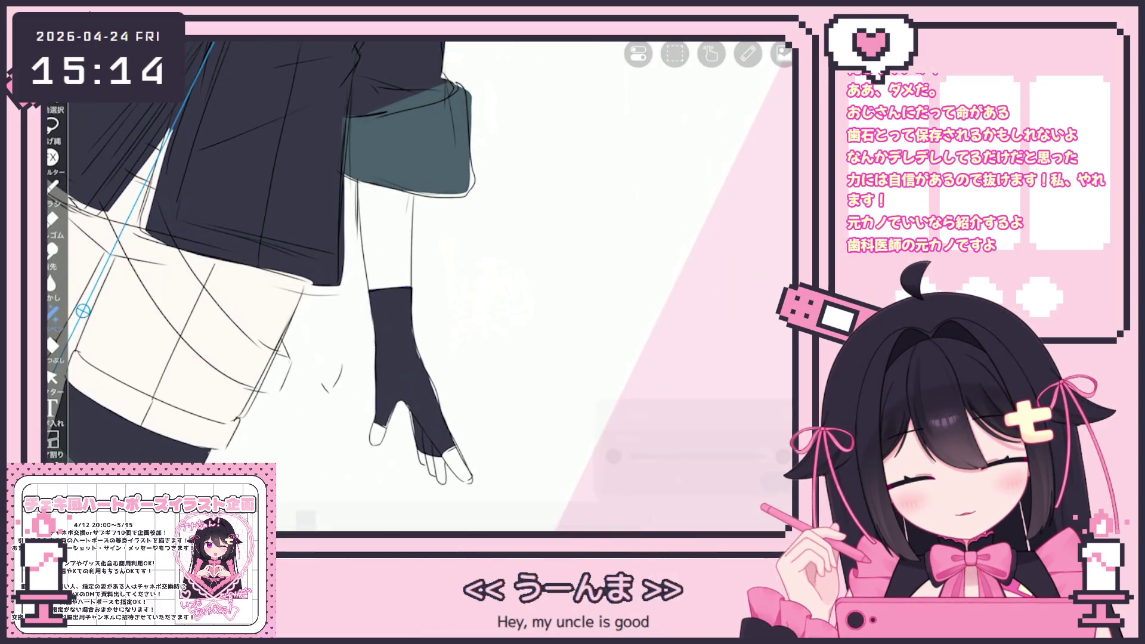
{"action": "left_click_drag", "start_coordinate": [414, 414], "coordinate": [412, 437]}
{"action": "left_click_drag", "start_coordinate": [416, 340], "coordinate": [419, 362]}
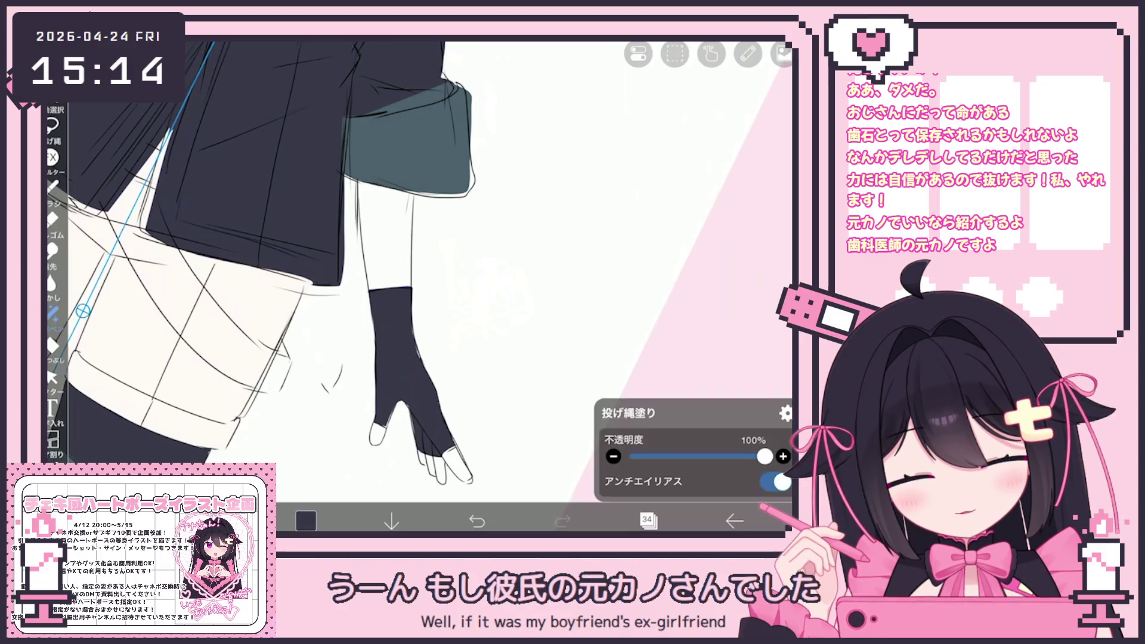
{"action": "scroll", "coordinate": [421, 286], "scroll_direction": "down", "scroll_amount": 3}
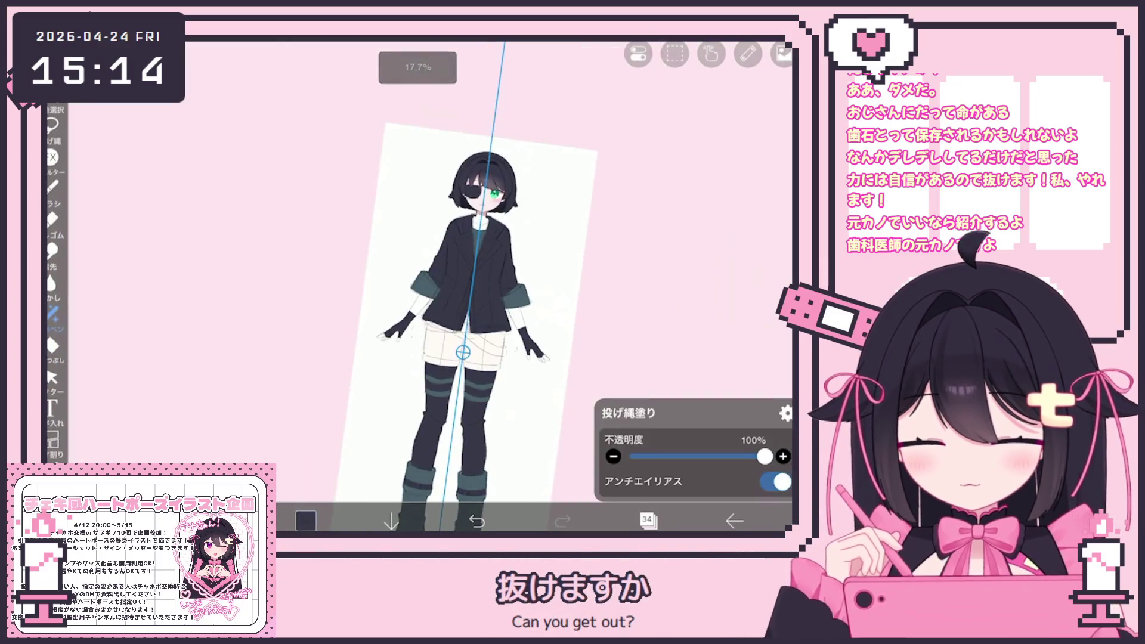
{"action": "left_click", "coordinate": [648, 520]}
{"action": "left_click", "coordinate": [671, 233]}
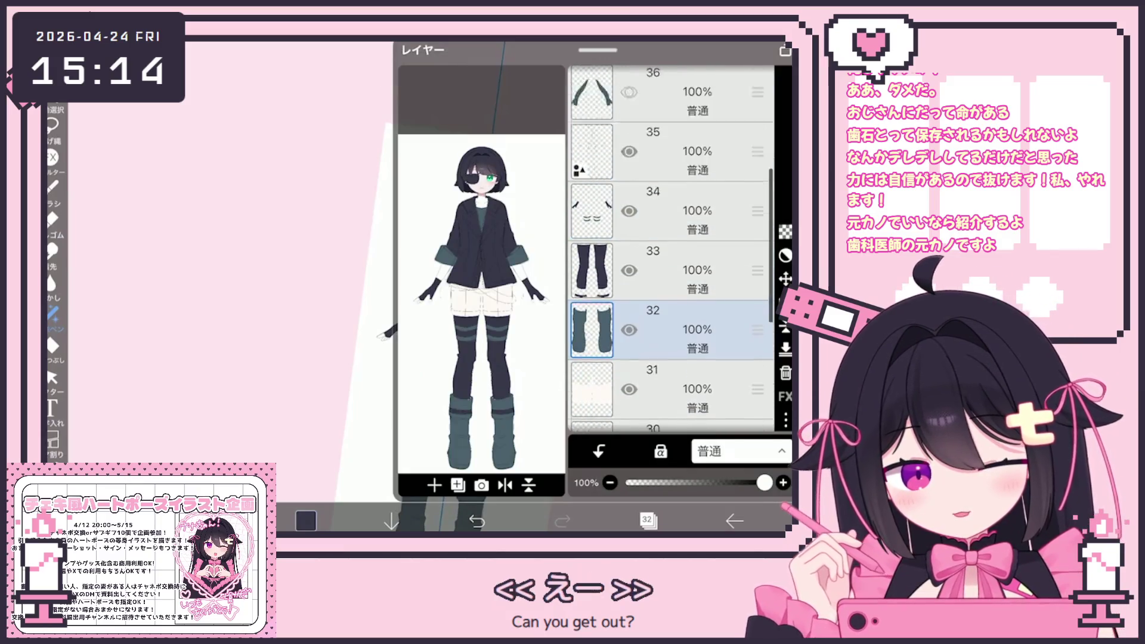
{"action": "scroll", "coordinate": [671, 269], "scroll_direction": "up", "scroll_amount": 2}
{"action": "left_click", "coordinate": [672, 152]}
{"action": "left_click", "coordinate": [671, 330]}
{"action": "left_click", "coordinate": [672, 270]}
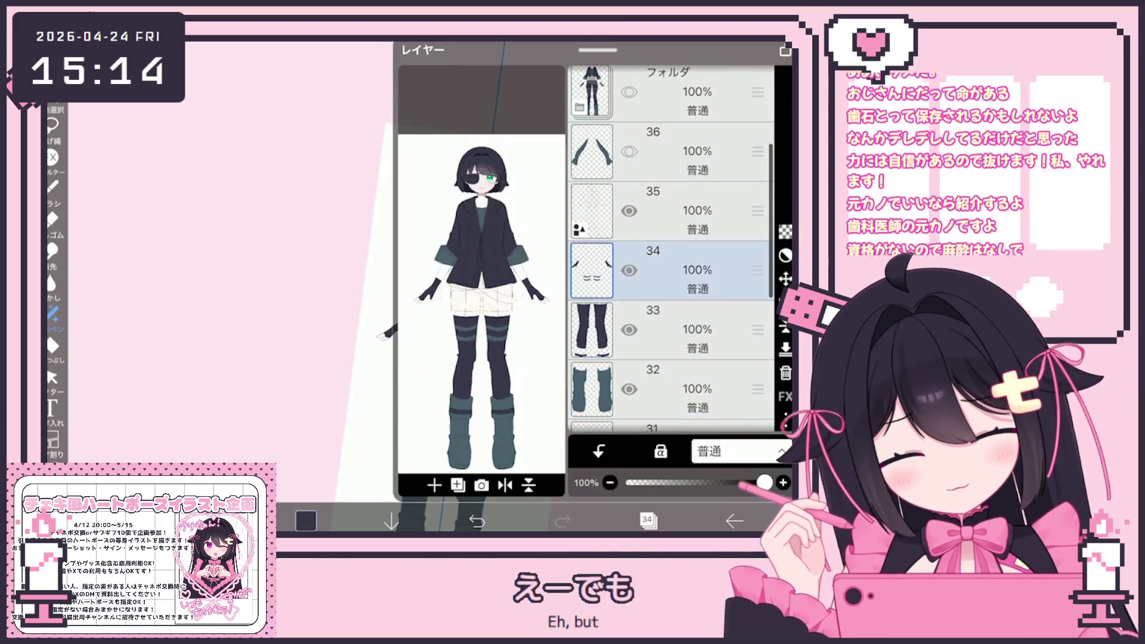
{"action": "left_click", "coordinate": [672, 390]}
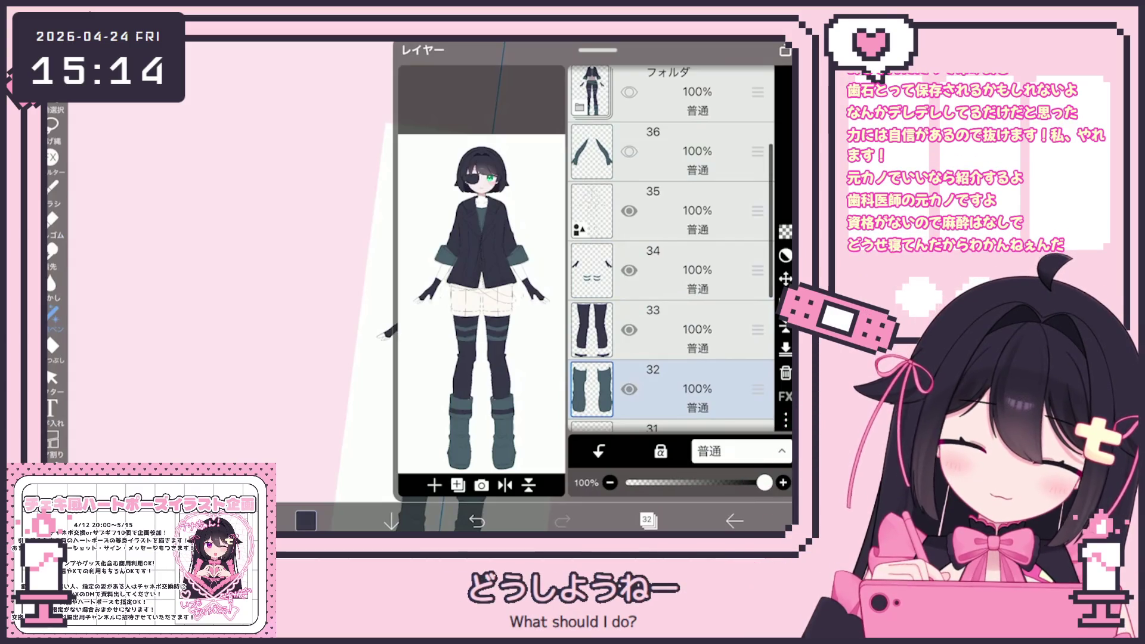
{"action": "left_click", "coordinate": [671, 270]}
{"action": "left_click", "coordinate": [649, 521]}
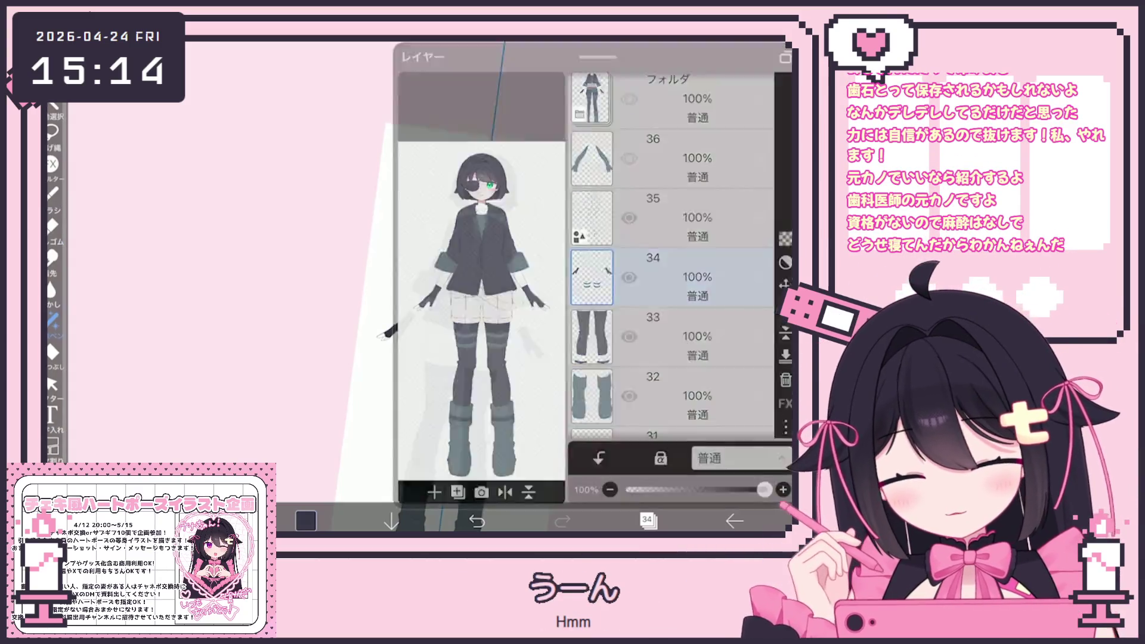
{"action": "left_click", "coordinate": [54, 250]}
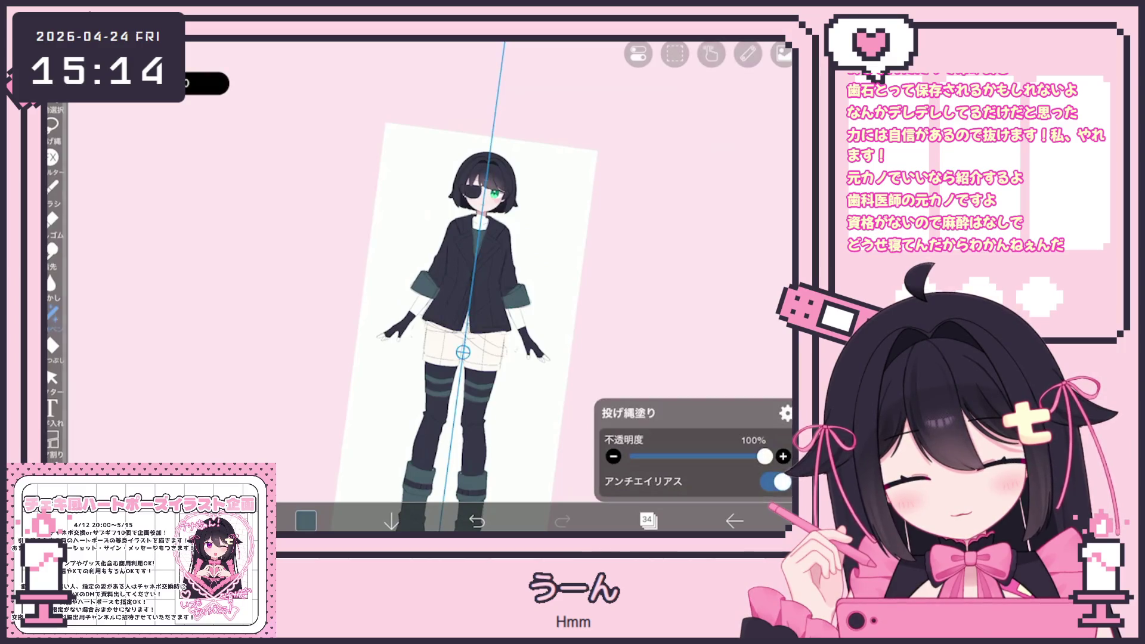
{"action": "scroll", "coordinate": [421, 269], "scroll_direction": "up", "scroll_amount": 5}
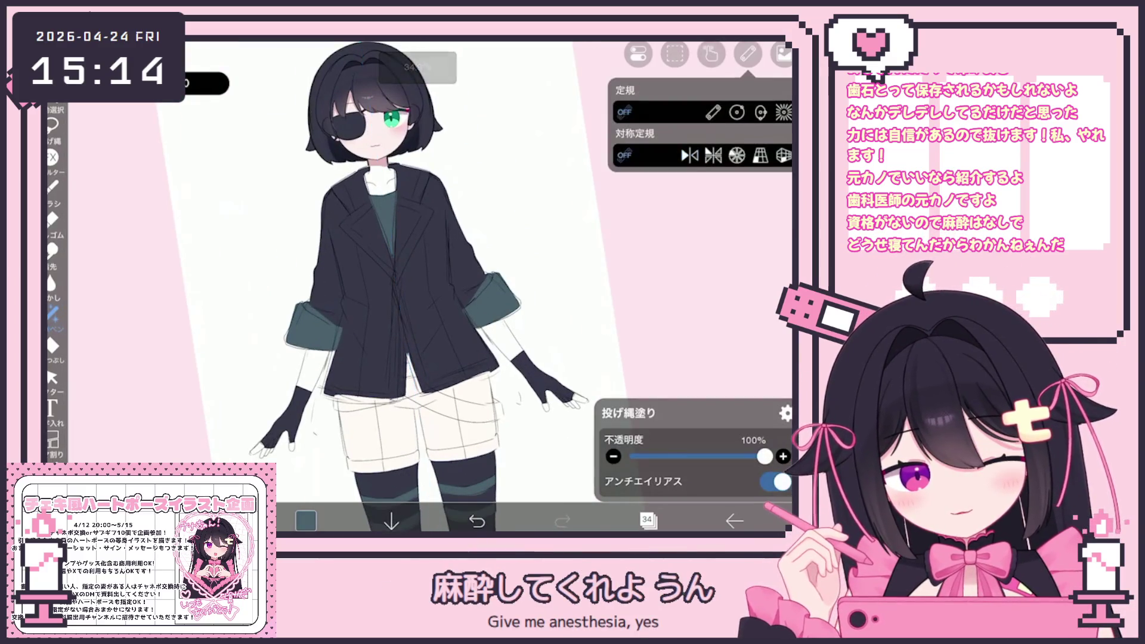
{"action": "scroll", "coordinate": [421, 286], "scroll_direction": "up", "scroll_amount": 2}
- Lasso-fill a long teal band across the shorts, redoing it once, and set the canvas upright
{"action": "left_click_drag", "start_coordinate": [393, 302], "coordinate": [450, 410]}
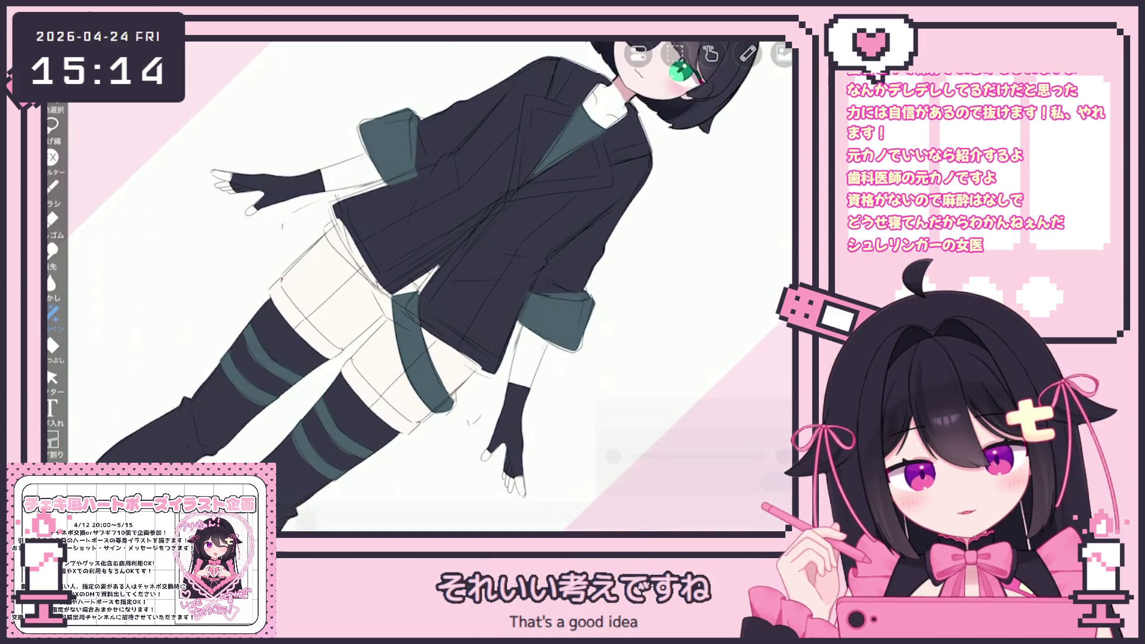
{"action": "key", "text": "ctrl+z"}
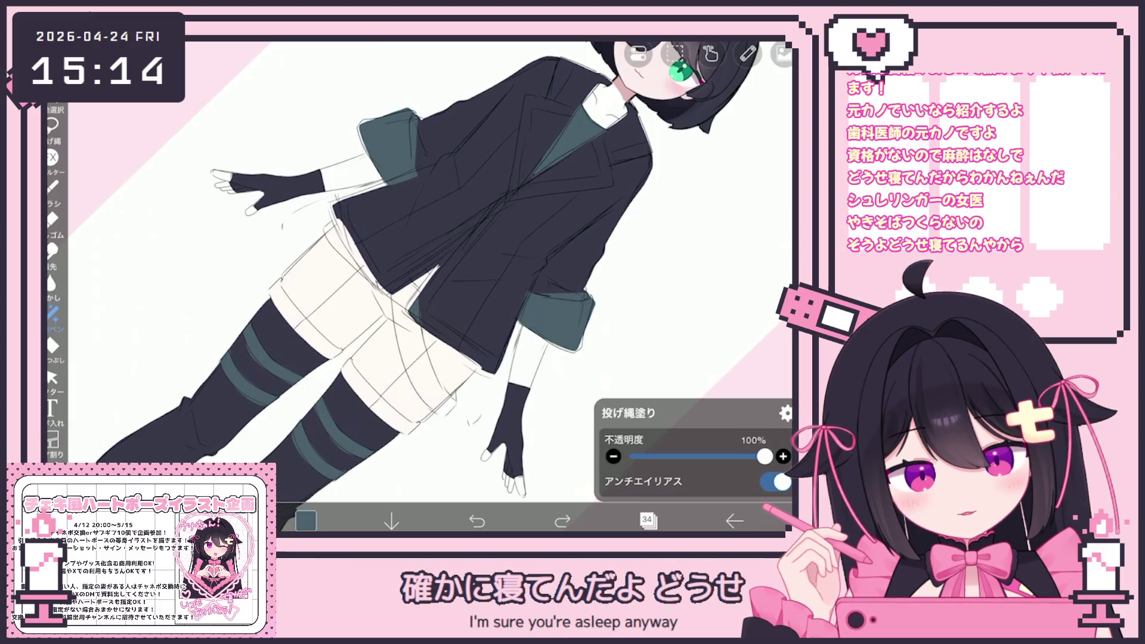
{"action": "left_click_drag", "start_coordinate": [421, 304], "coordinate": [452, 416]}
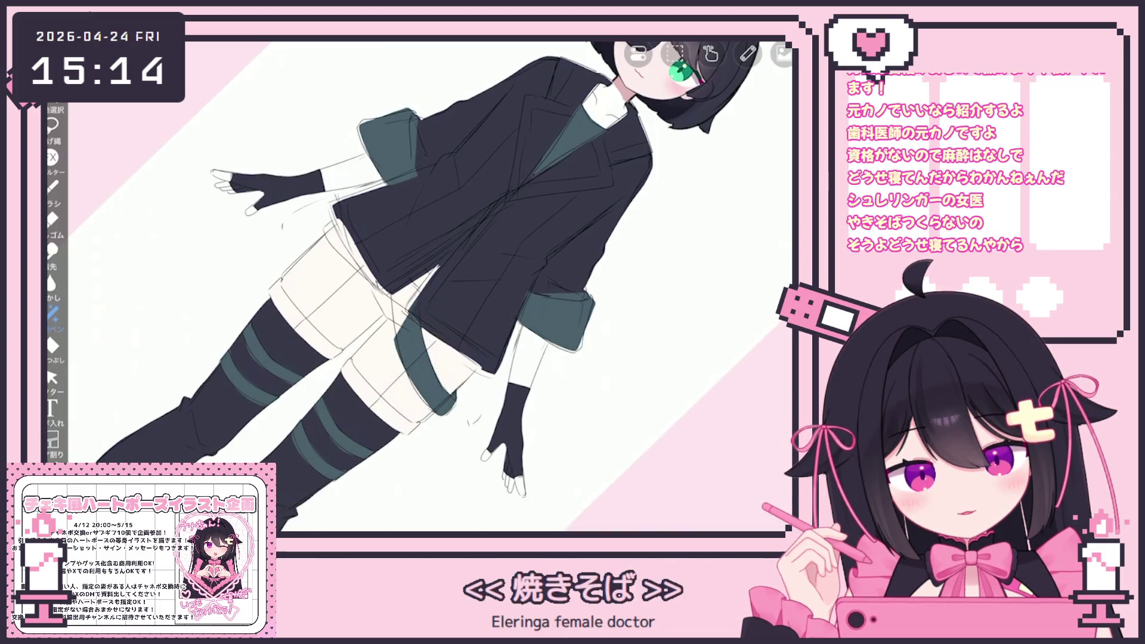
{"action": "left_click_drag", "start_coordinate": [429, 287], "coordinate": [448, 269]}
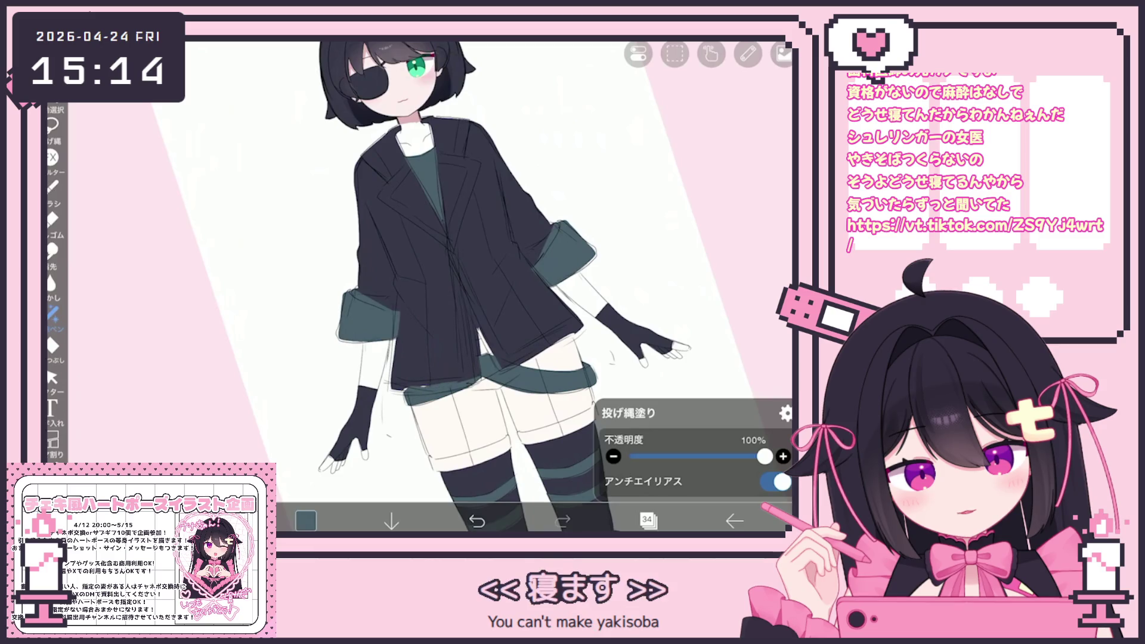
- Bring up the layer list and zoom in on the jacket area
{"action": "left_click", "coordinate": [648, 519]}
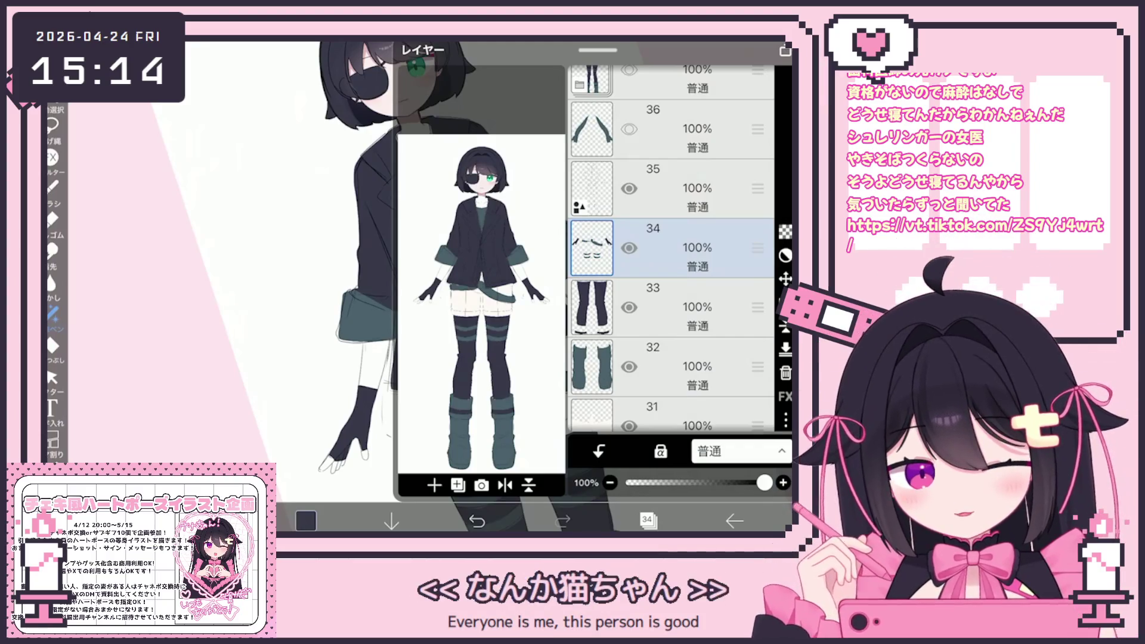
{"action": "left_click_drag", "start_coordinate": [598, 49], "coordinate": [599, 502]}
{"action": "scroll", "coordinate": [501, 287], "scroll_direction": "up", "scroll_amount": 3}
{"action": "left_click_drag", "start_coordinate": [502, 358], "coordinate": [502, 269]}
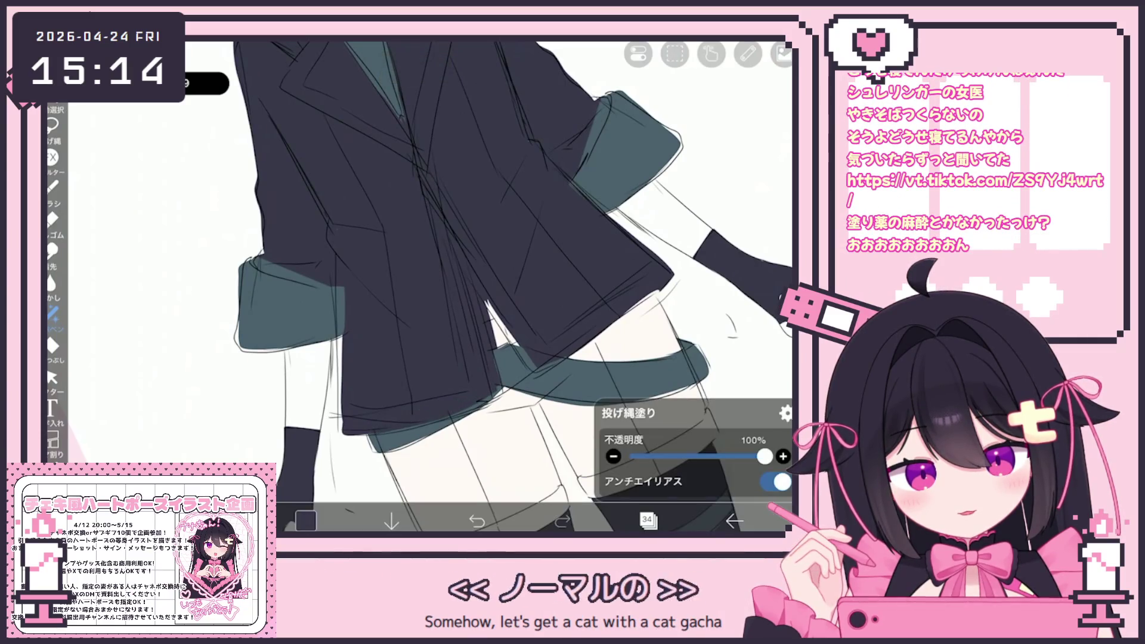
{"action": "scroll", "coordinate": [465, 287], "scroll_direction": "down", "scroll_amount": 2}
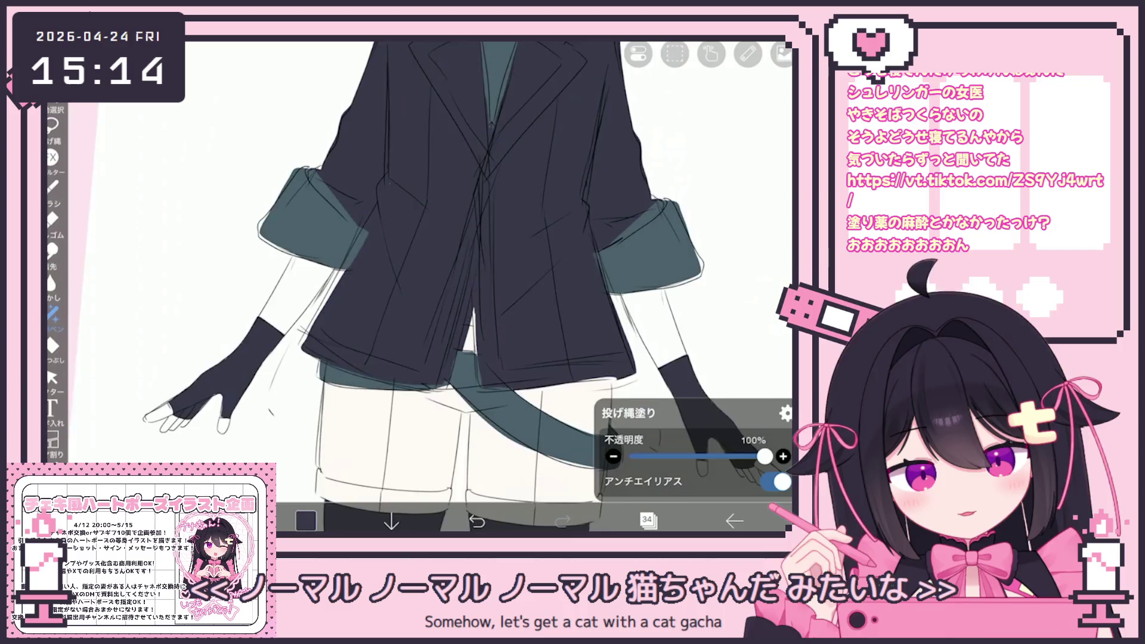
{"action": "scroll", "coordinate": [447, 287], "scroll_direction": "down", "scroll_amount": 2}
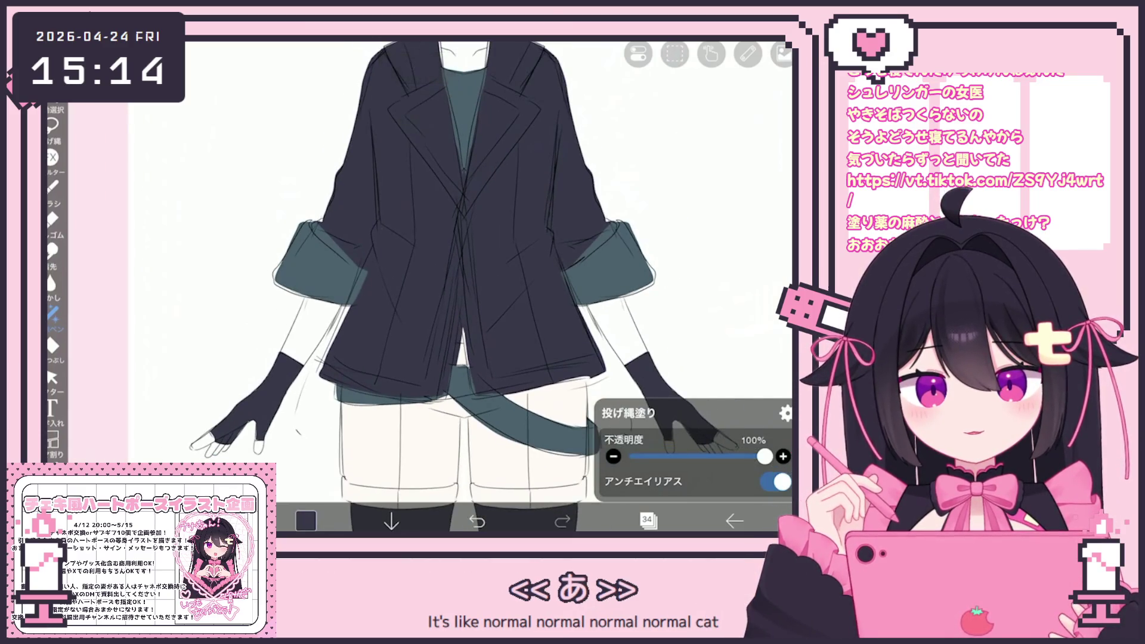
{"action": "scroll", "coordinate": [461, 287], "scroll_direction": "down", "scroll_amount": 3}
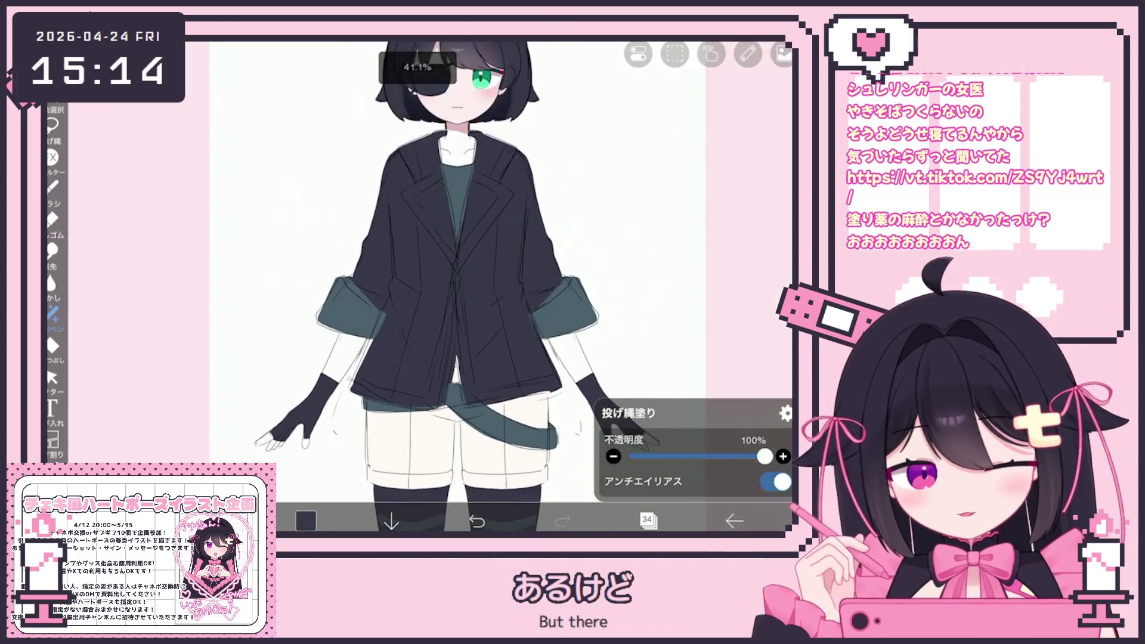
{"action": "left_click", "coordinate": [649, 520]}
- Add a new empty layer above layer 34 and enable vertical symmetry for lasso-fill drawing
{"action": "left_click", "coordinate": [671, 188]}
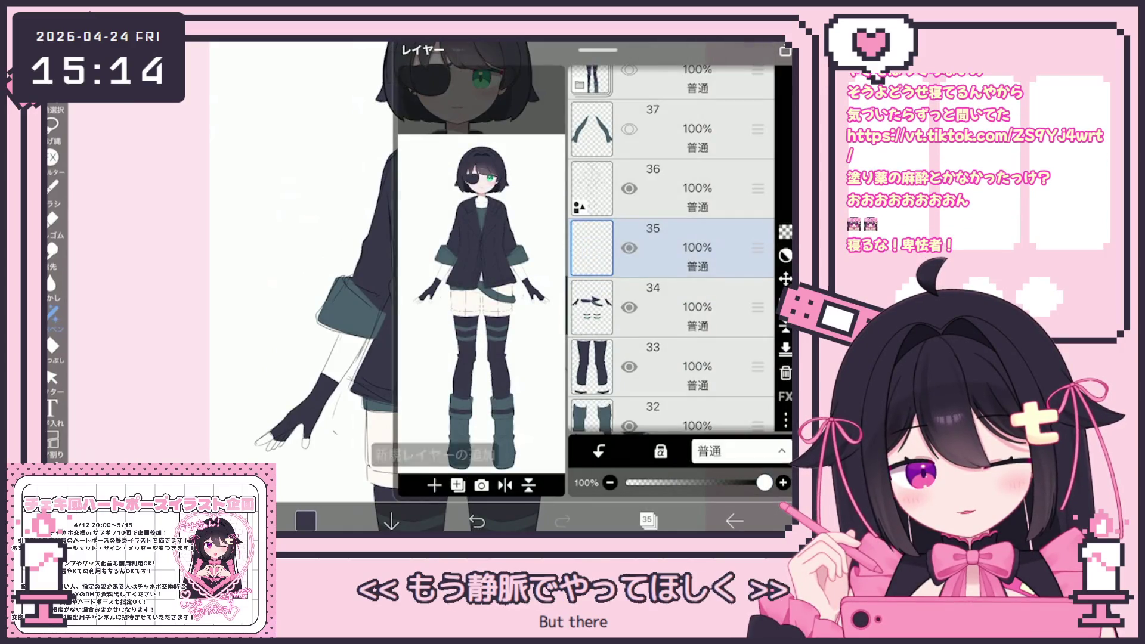
{"action": "left_click", "coordinate": [648, 520]}
{"action": "left_click", "coordinate": [53, 315]}
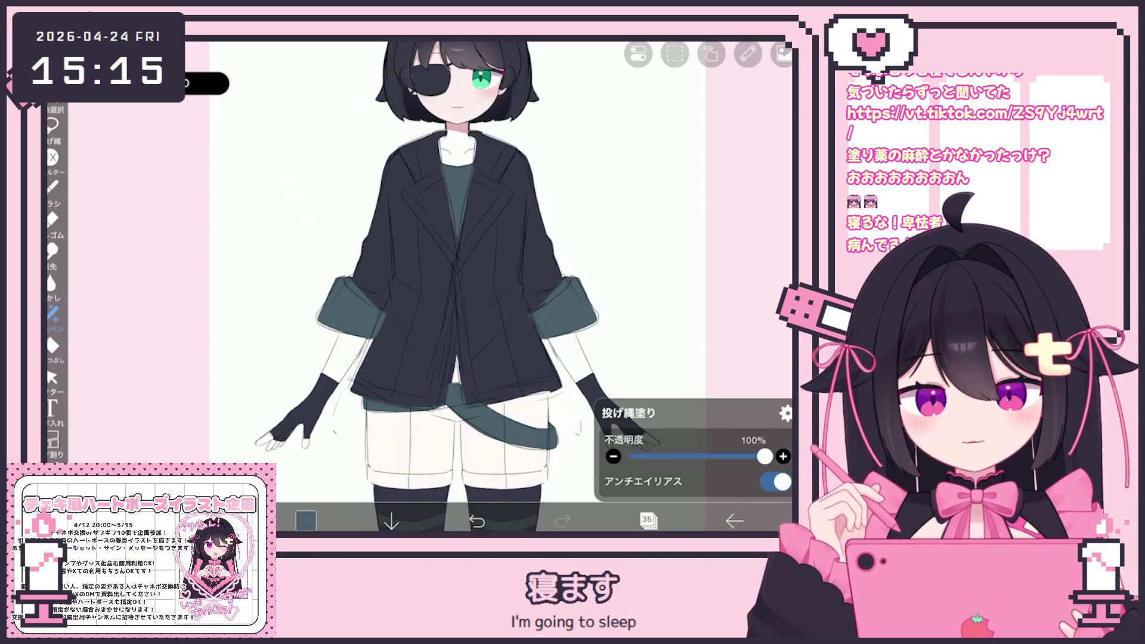
{"action": "scroll", "coordinate": [448, 286], "scroll_direction": "up", "scroll_amount": 3}
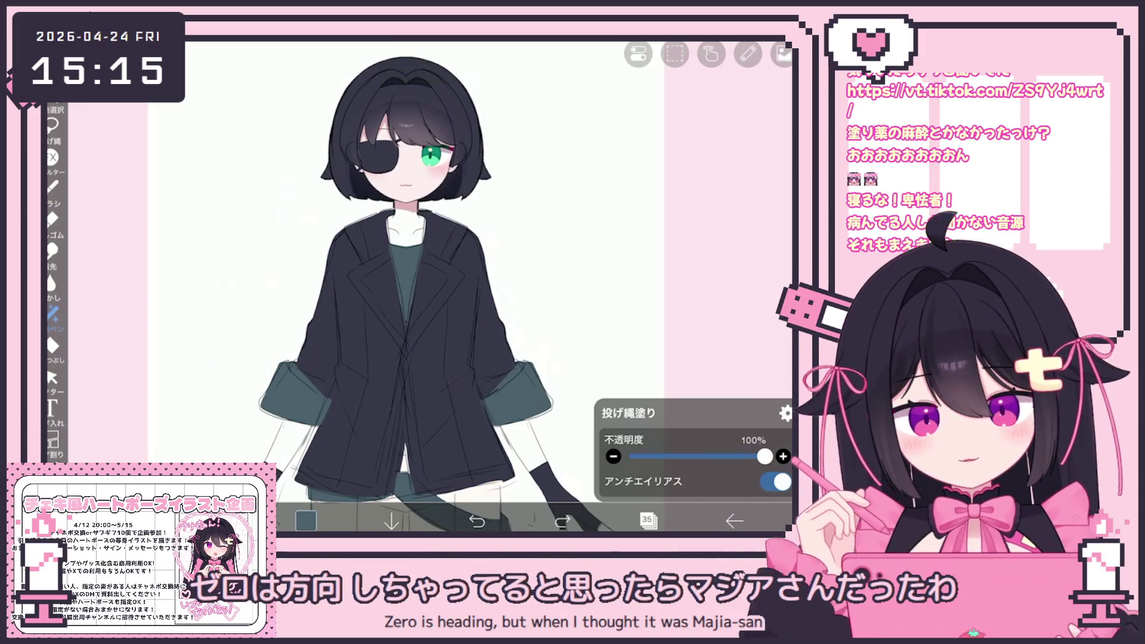
{"action": "left_click", "coordinate": [748, 54]}
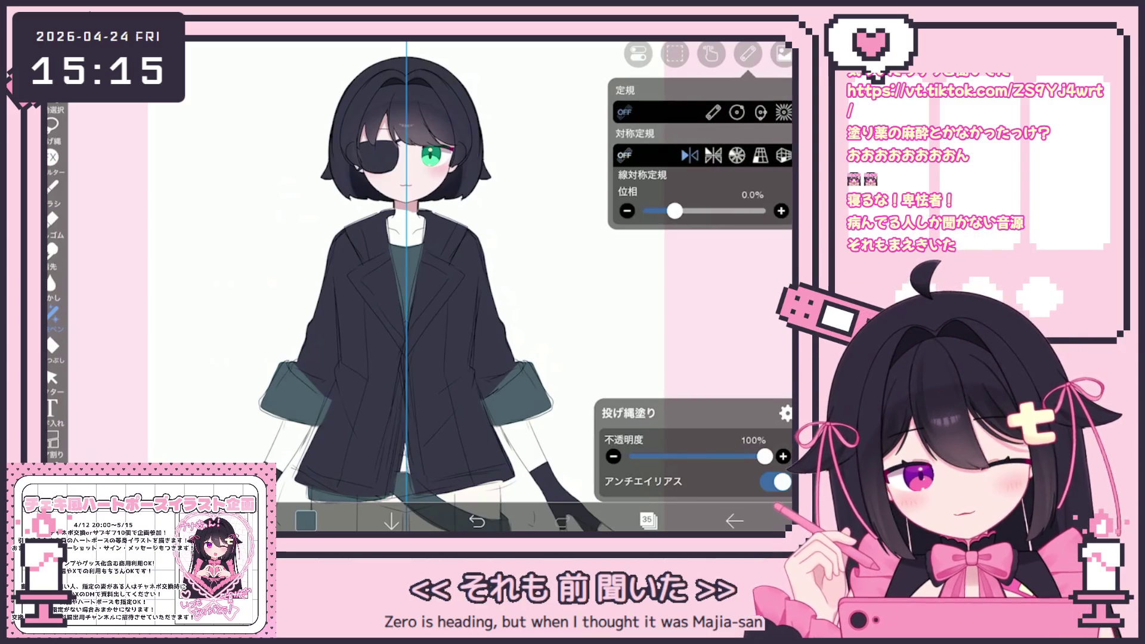
{"action": "left_click", "coordinate": [748, 55]}
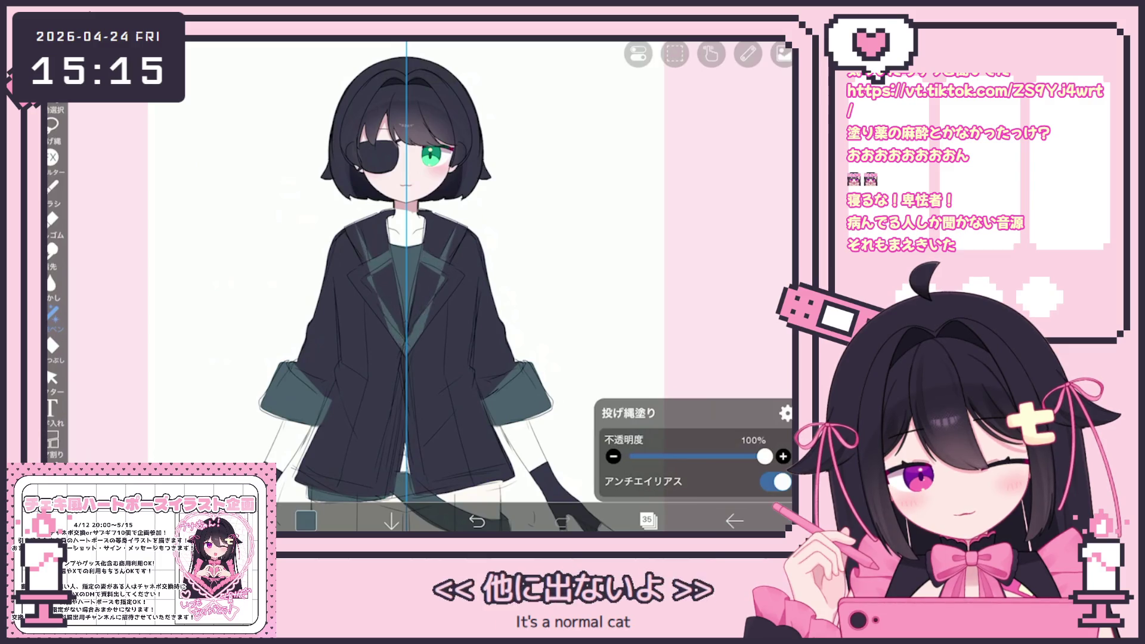
{"action": "scroll", "coordinate": [406, 287], "scroll_direction": "down", "scroll_amount": 5}
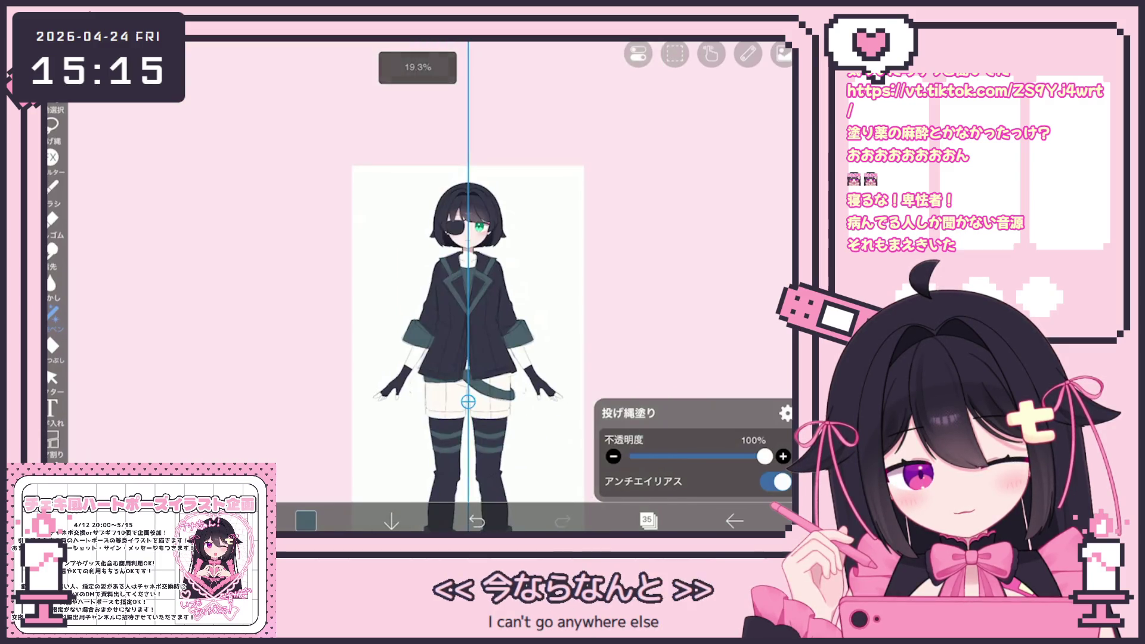
{"action": "scroll", "coordinate": [489, 284], "scroll_direction": "up", "scroll_amount": 5}
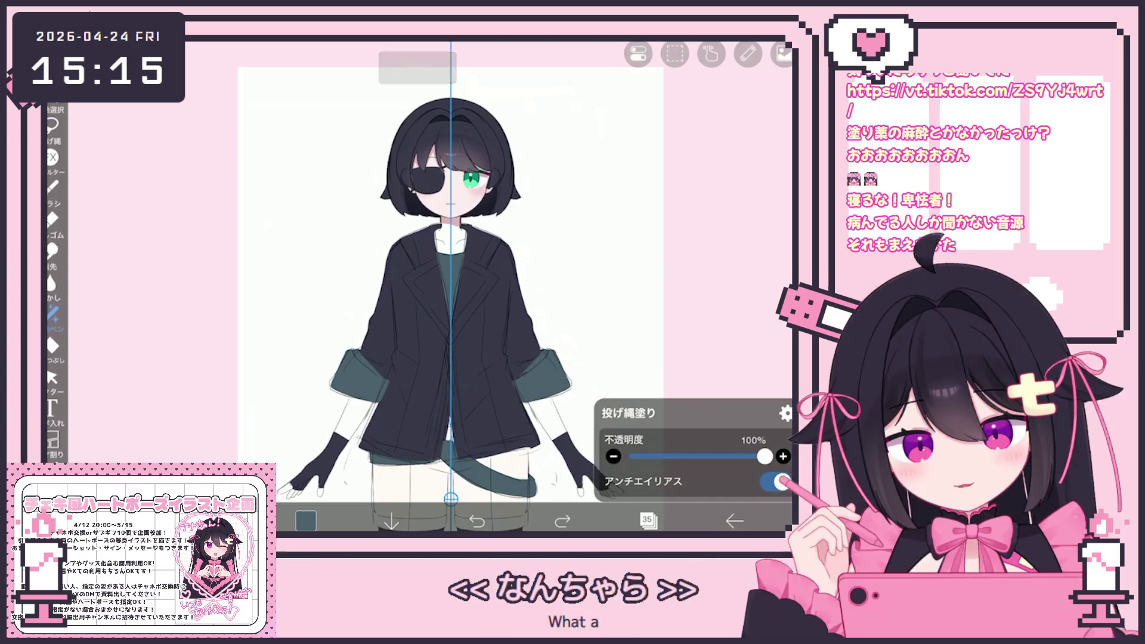
{"action": "scroll", "coordinate": [495, 215], "scroll_direction": "up", "scroll_amount": 3}
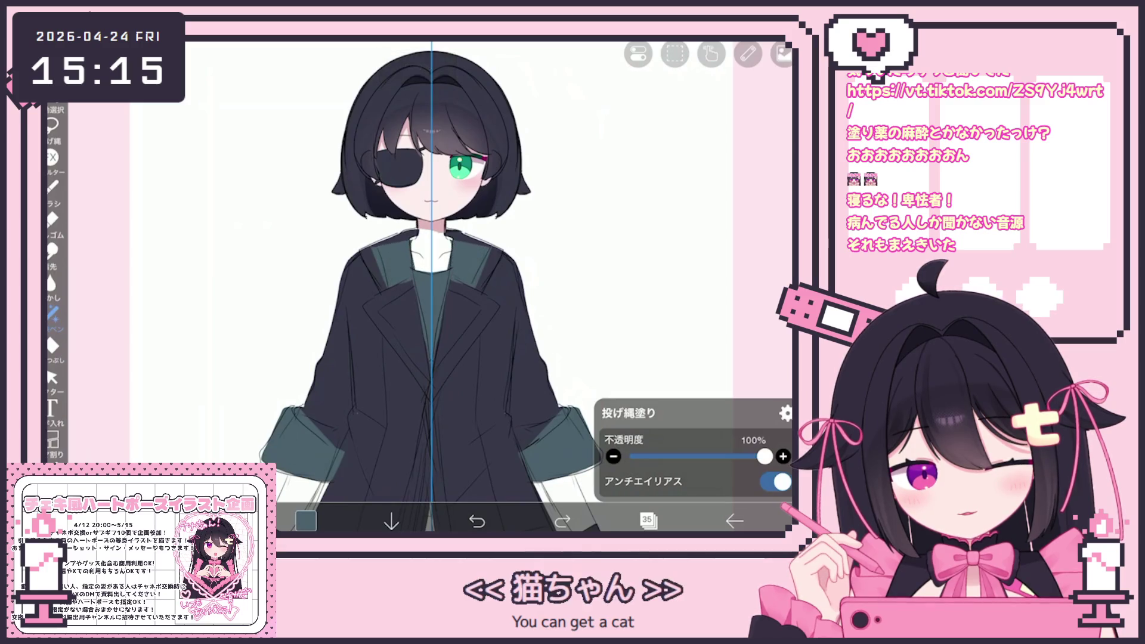
{"action": "scroll", "coordinate": [467, 451], "scroll_direction": "down", "scroll_amount": 5}
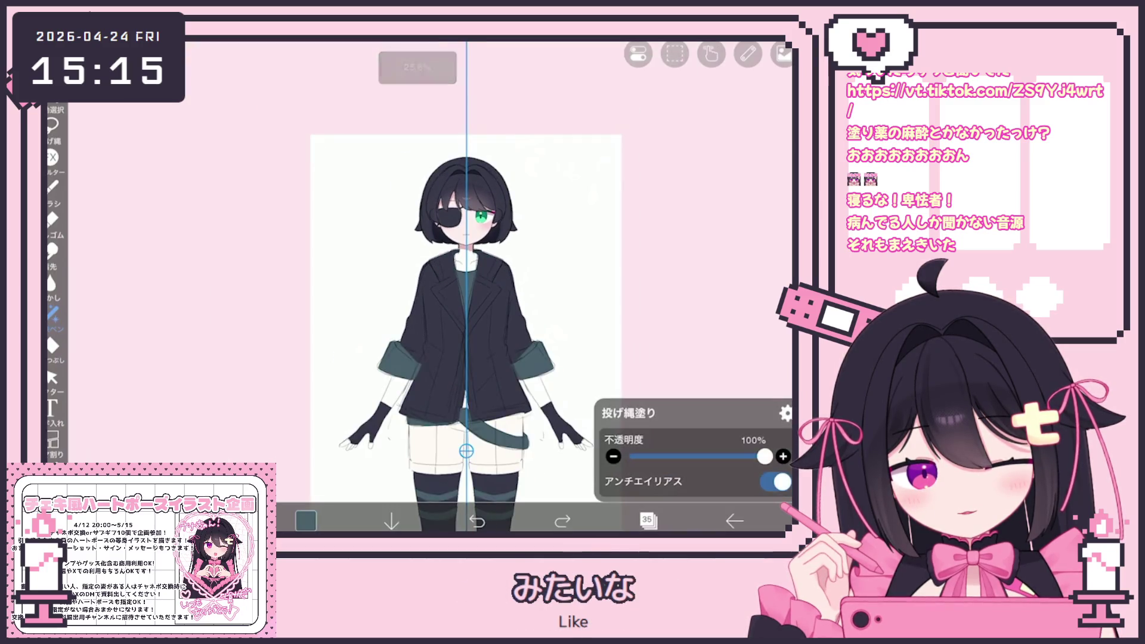
{"action": "scroll", "coordinate": [511, 269], "scroll_direction": "up", "scroll_amount": 5}
- Lasso-fill both jacket lapels in grey-teal with the mirror symmetry on
{"action": "left_click_drag", "start_coordinate": [353, 256], "coordinate": [491, 394]}
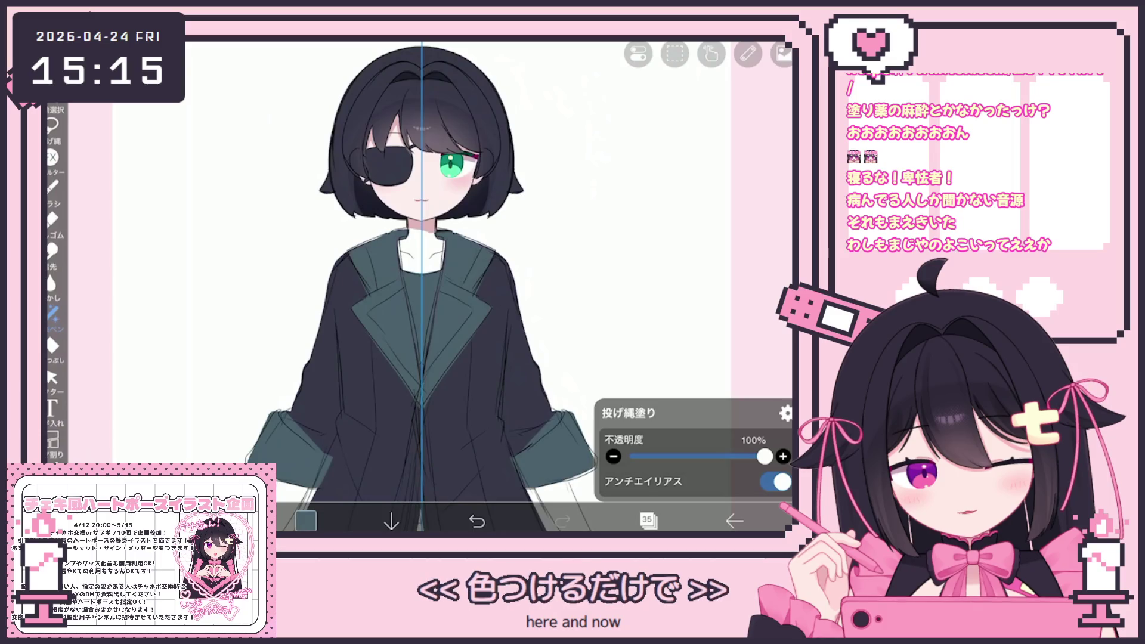
{"action": "scroll", "coordinate": [487, 405], "scroll_direction": "down", "scroll_amount": 3}
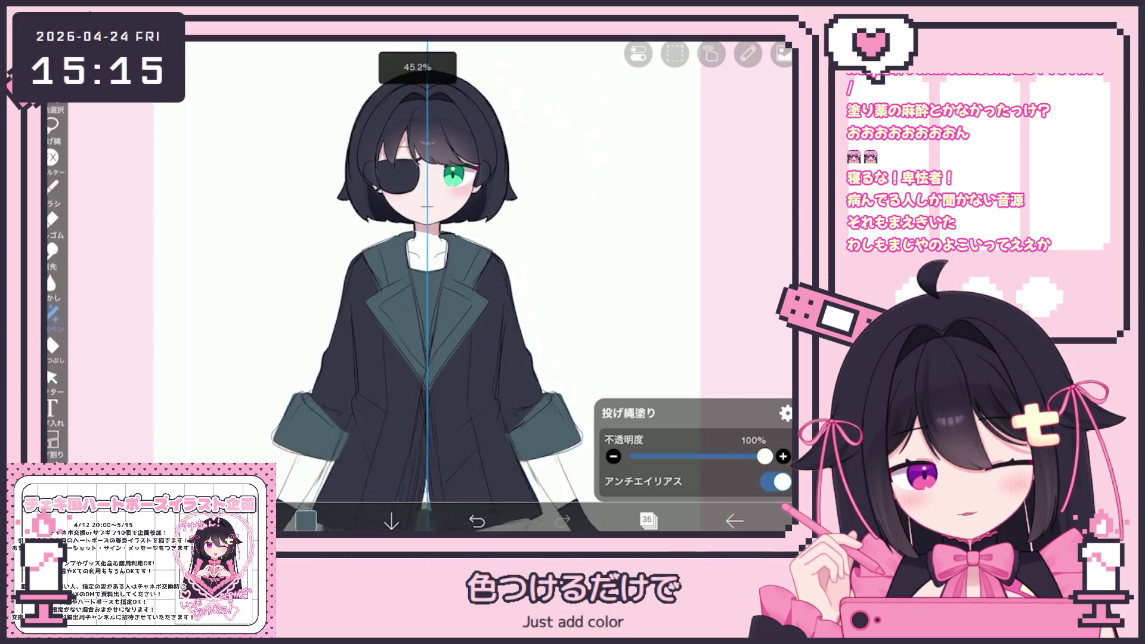
{"action": "scroll", "coordinate": [488, 405], "scroll_direction": "down", "scroll_amount": 2}
{"action": "scroll", "coordinate": [487, 404], "scroll_direction": "up", "scroll_amount": 2}
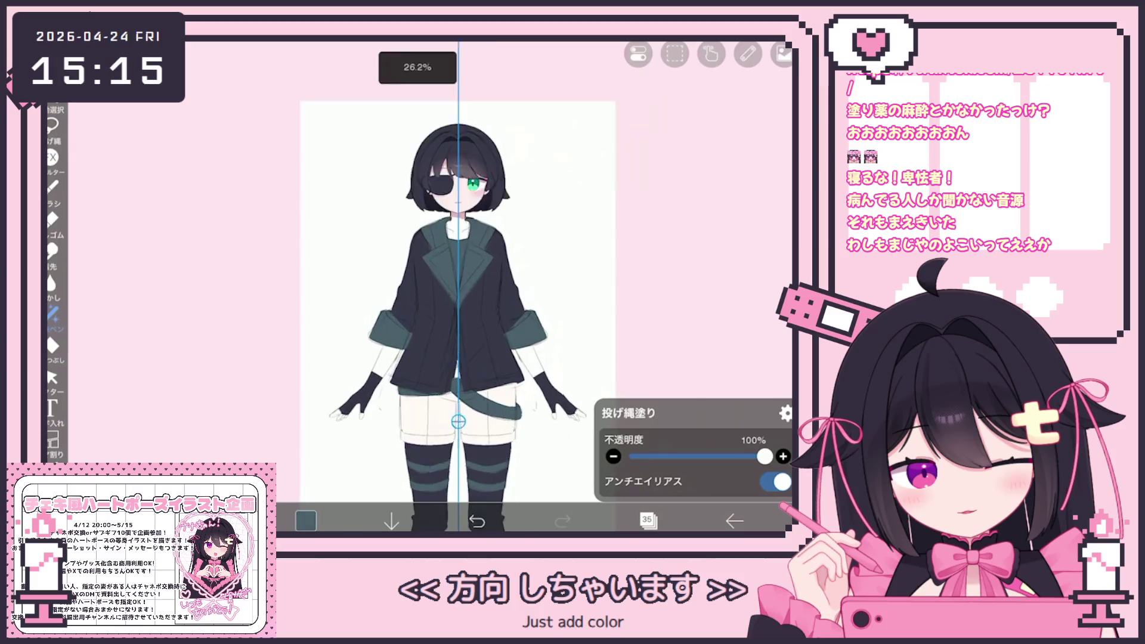
{"action": "scroll", "coordinate": [392, 487], "scroll_direction": "up", "scroll_amount": 2}
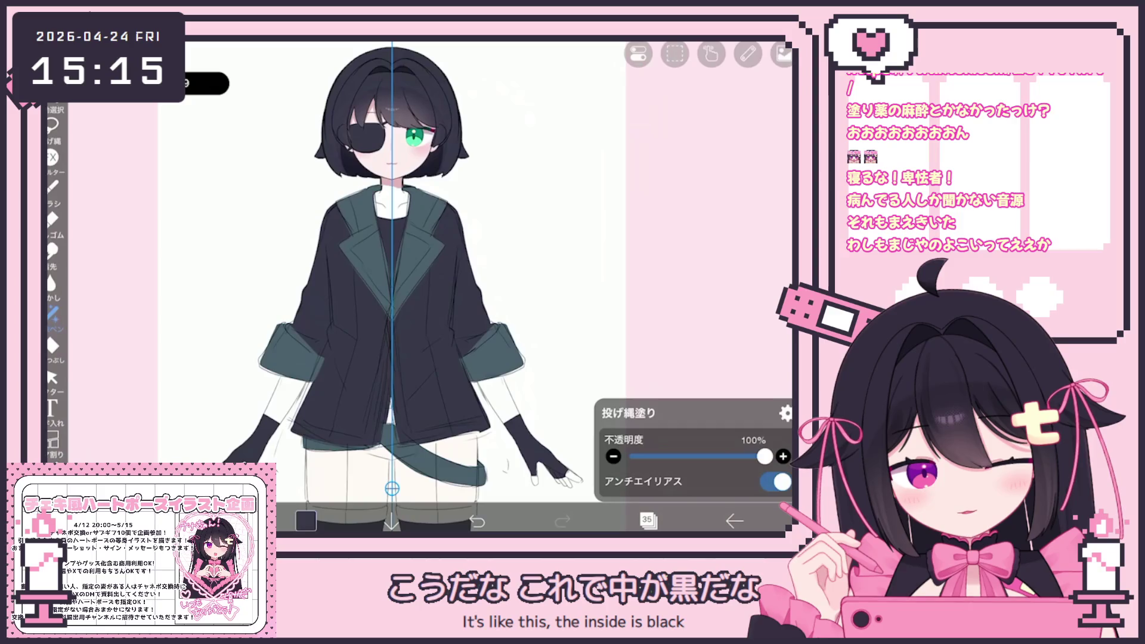
{"action": "scroll", "coordinate": [391, 488], "scroll_direction": "down", "scroll_amount": 3}
{"action": "scroll", "coordinate": [376, 323], "scroll_direction": "down", "scroll_amount": 1}
{"action": "scroll", "coordinate": [427, 322], "scroll_direction": "up", "scroll_amount": 1}
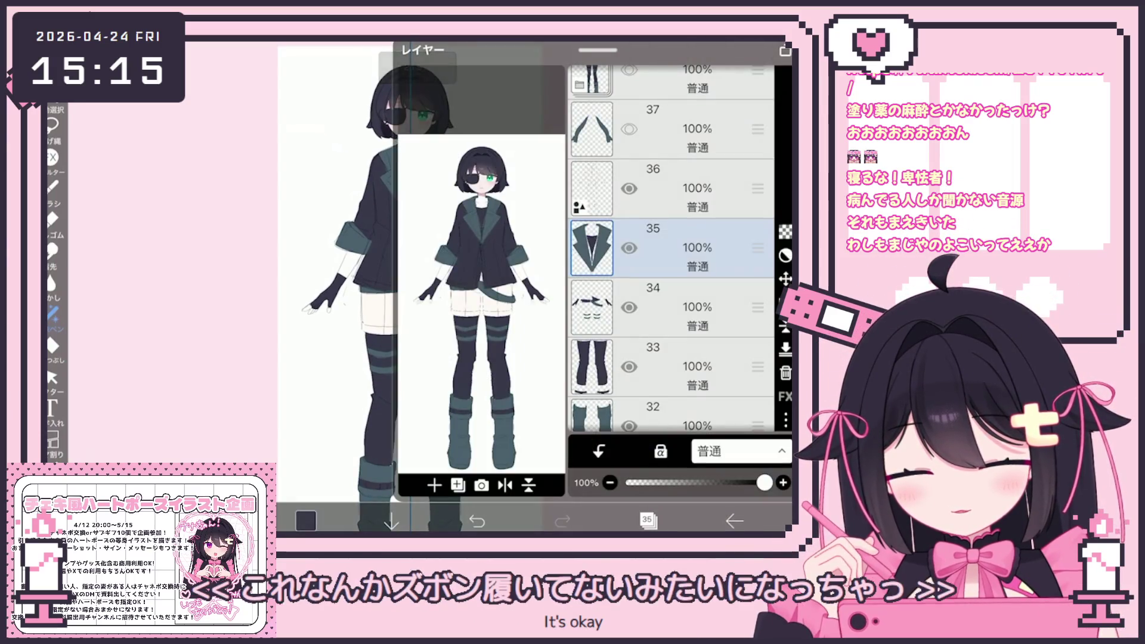
- Select layer 31 and drag it down the stack to position 29
{"action": "key", "text": "Down"}
{"action": "key", "text": "Down"}
{"action": "key", "text": "Down"}
{"action": "key", "text": "Down"}
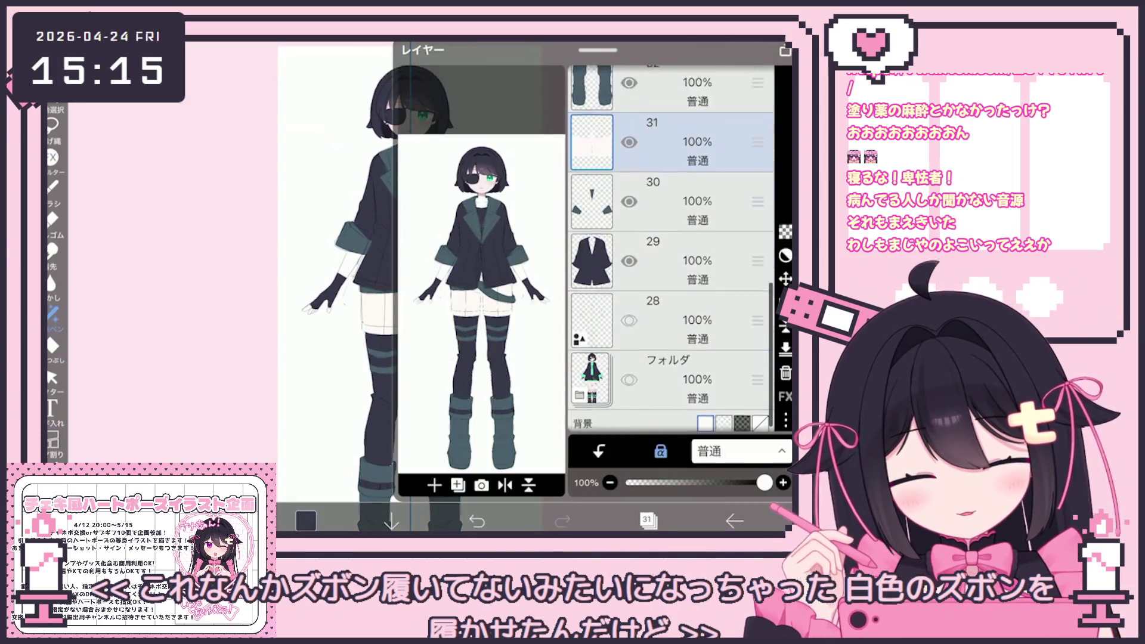
{"action": "left_click_drag", "start_coordinate": [758, 142], "coordinate": [758, 234]}
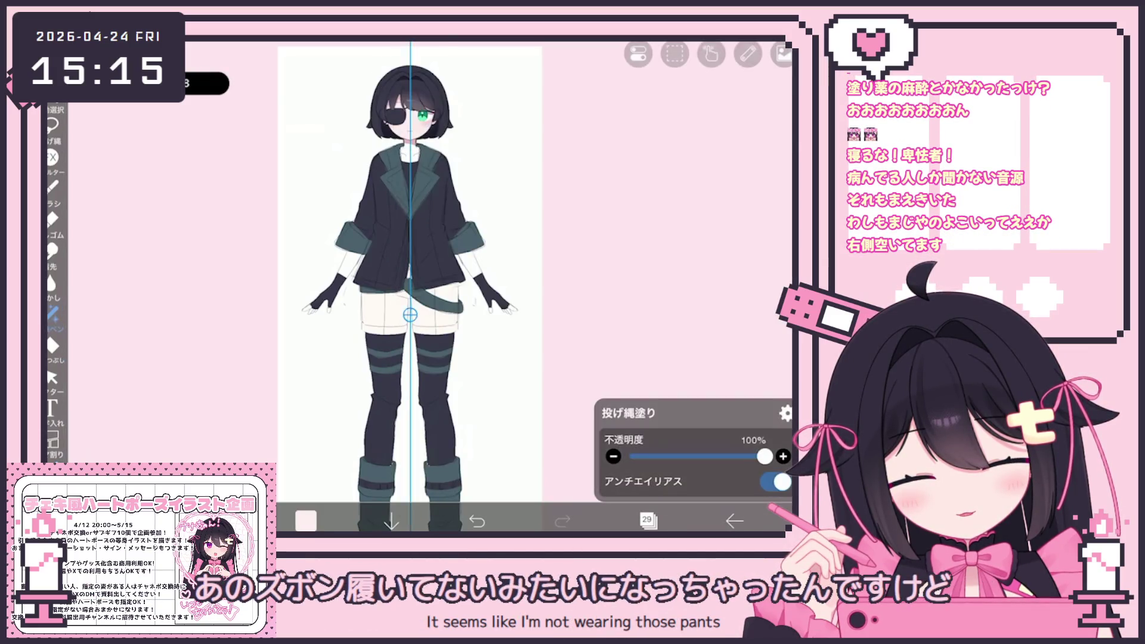
{"action": "scroll", "coordinate": [409, 287], "scroll_direction": "up", "scroll_amount": 5}
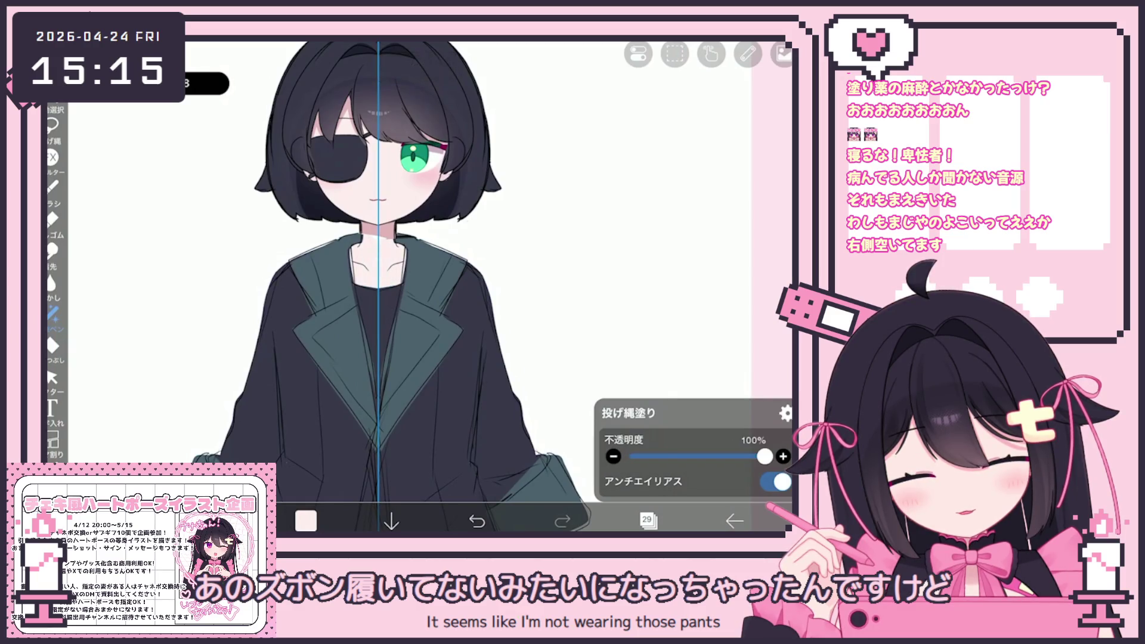
{"action": "scroll", "coordinate": [410, 286], "scroll_direction": "down", "scroll_amount": 5}
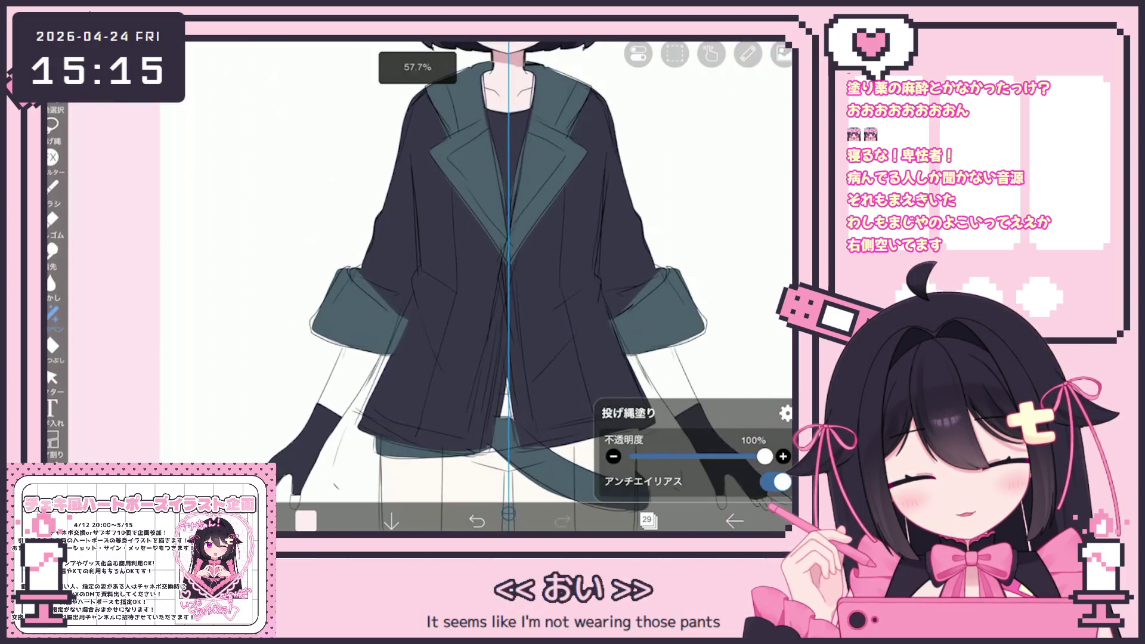
{"action": "scroll", "coordinate": [535, 287], "scroll_direction": "up", "scroll_amount": 3}
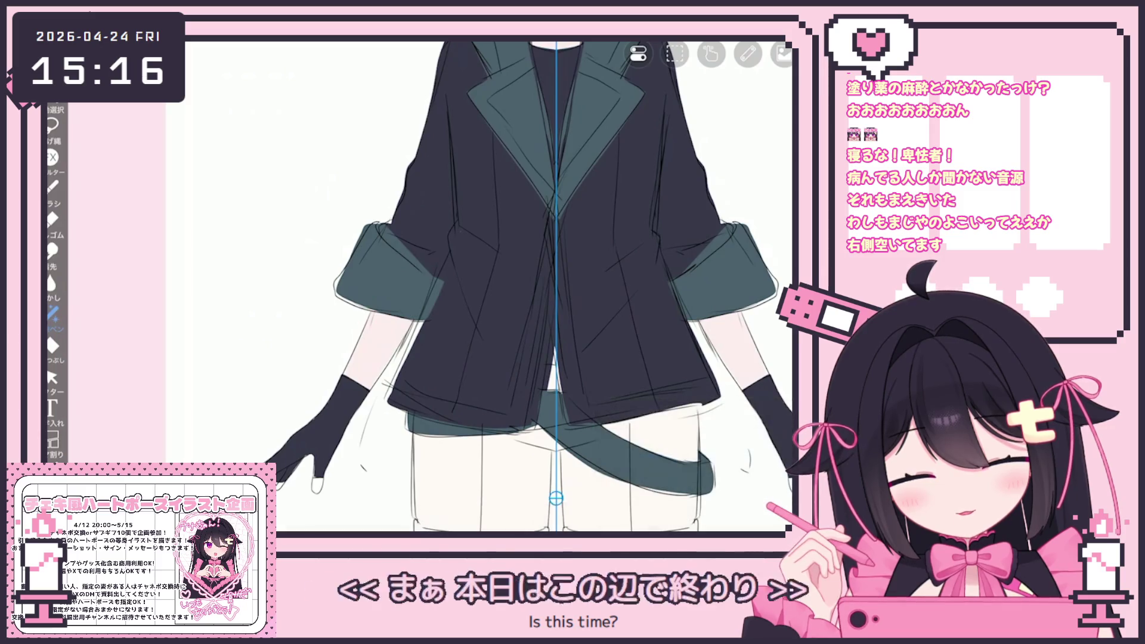
{"action": "scroll", "coordinate": [520, 287], "scroll_direction": "down", "scroll_amount": 3}
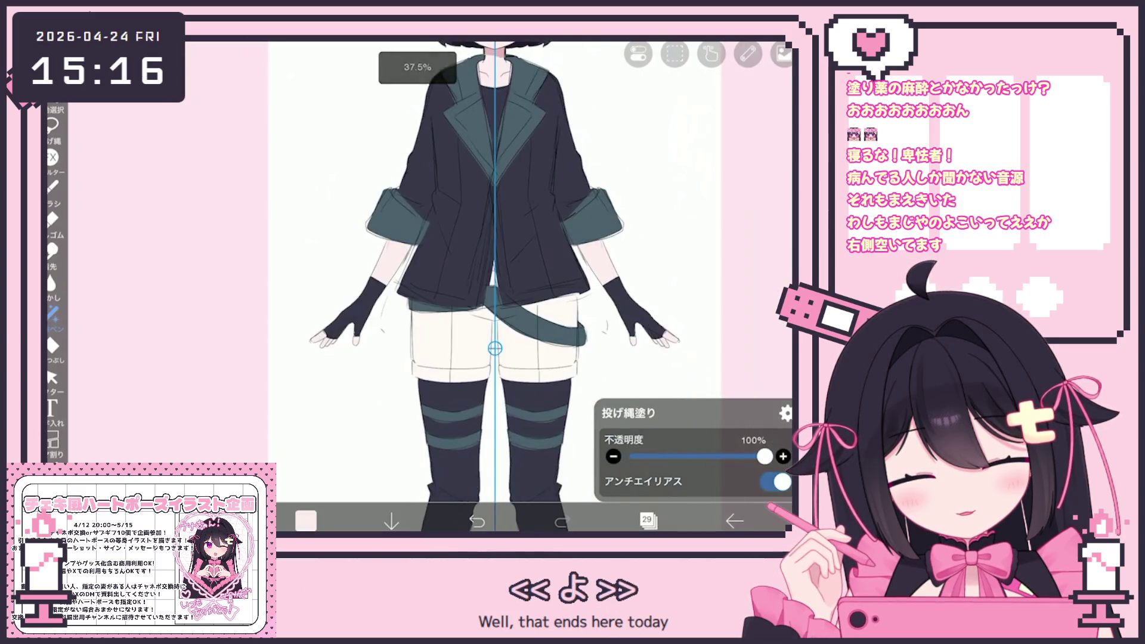
{"action": "scroll", "coordinate": [519, 286], "scroll_direction": "down", "scroll_amount": 2}
{"action": "scroll", "coordinate": [519, 287], "scroll_direction": "down", "scroll_amount": 1}
{"action": "scroll", "coordinate": [519, 287], "scroll_direction": "down", "scroll_amount": 1}
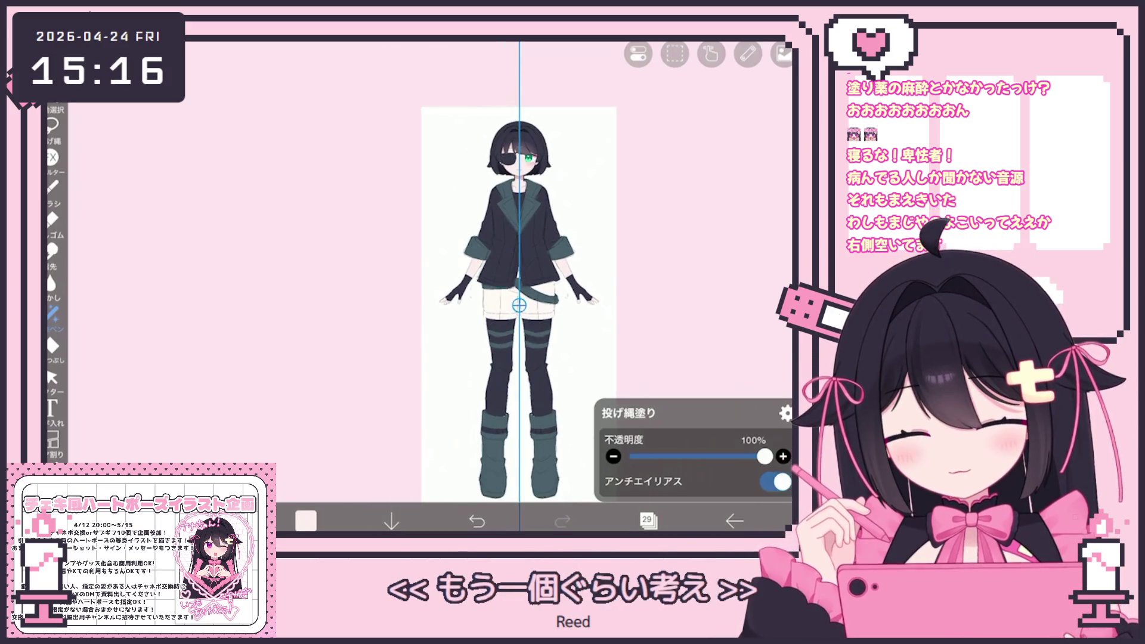
- Create a new folder and move layer 38 into it
{"action": "left_click", "coordinate": [649, 520]}
{"action": "scroll", "coordinate": [671, 251], "scroll_direction": "up", "scroll_amount": 5}
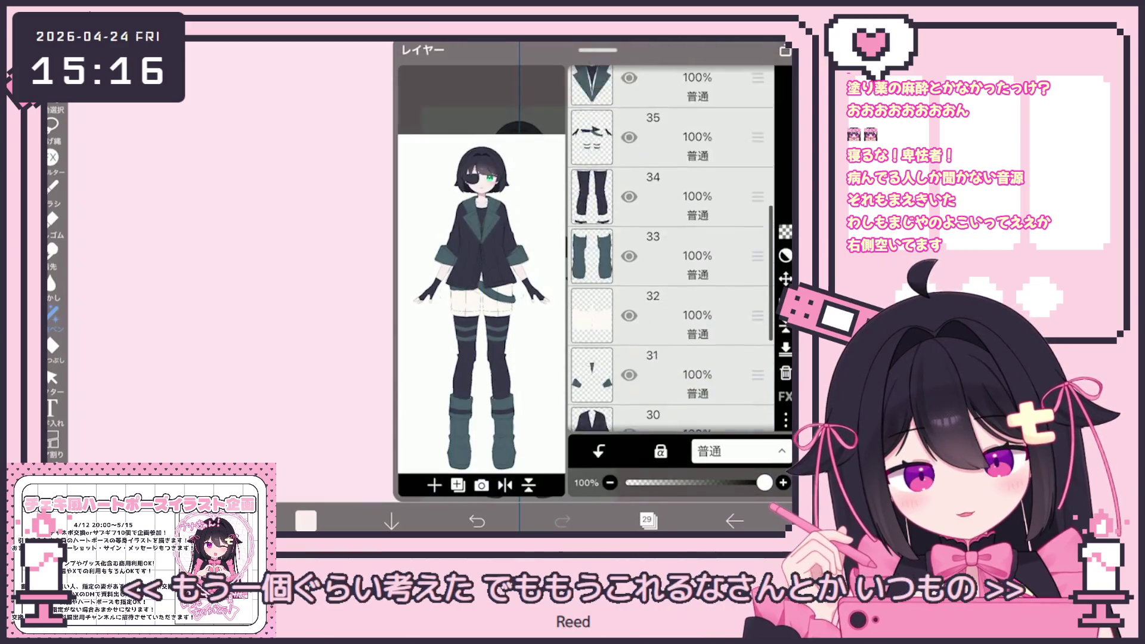
{"action": "left_click", "coordinate": [672, 265]}
{"action": "left_click", "coordinate": [434, 486]}
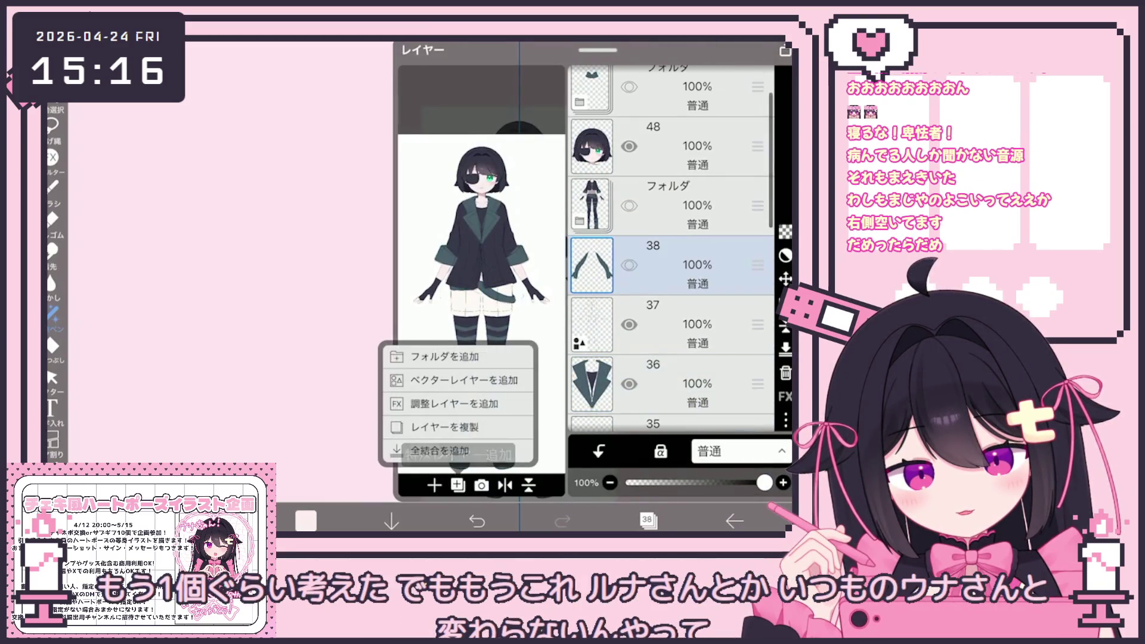
{"action": "left_click", "coordinate": [448, 357]}
{"action": "left_click_drag", "start_coordinate": [672, 296], "coordinate": [679, 302]}
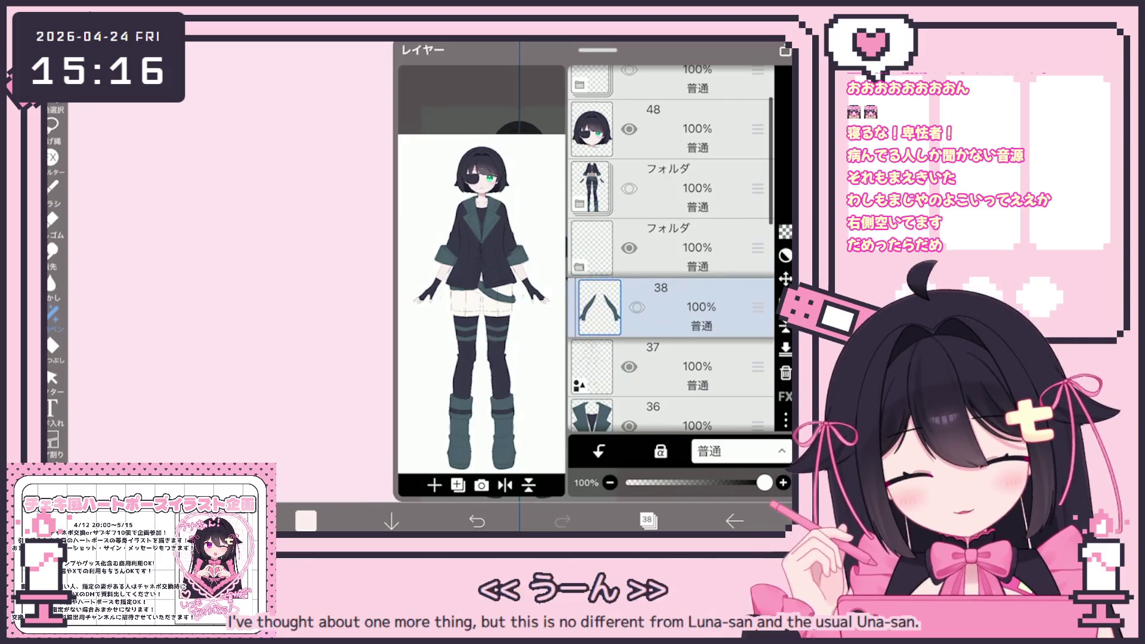
- Create a second folder holding layer 37 and move layer 35 up the stack
{"action": "left_click_drag", "start_coordinate": [672, 367], "coordinate": [671, 167]}
{"action": "left_click", "coordinate": [671, 228]}
{"action": "left_click", "coordinate": [434, 486]}
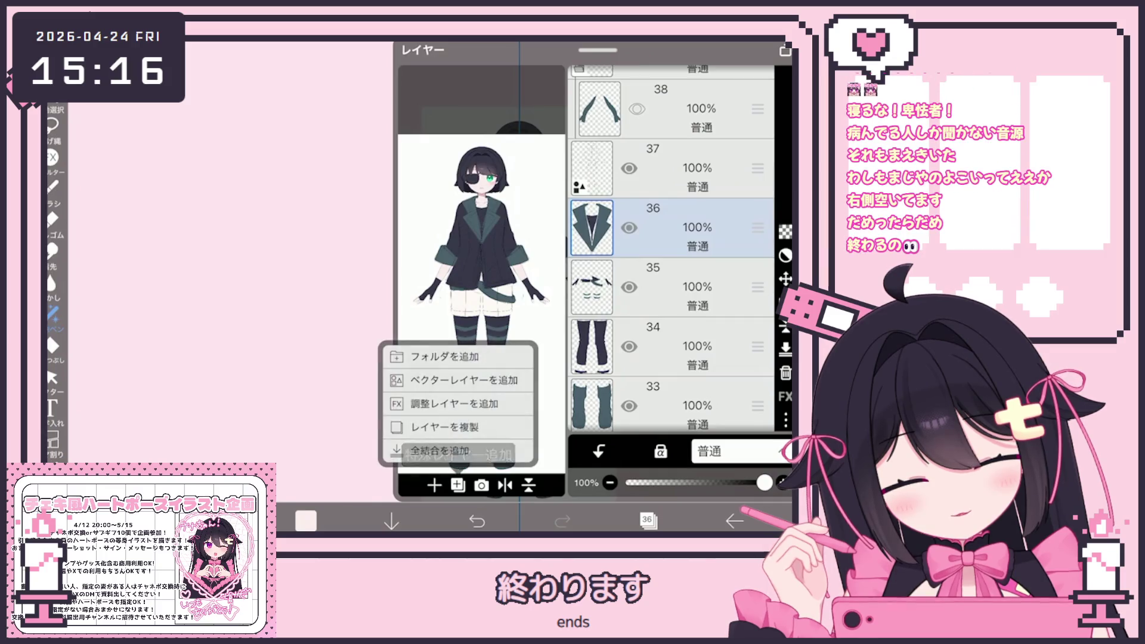
{"action": "left_click", "coordinate": [448, 350]}
{"action": "mouse_move", "coordinate": [672, 167]}
{"action": "left_mouse_down"}
{"action": "mouse_move", "coordinate": [671, 215]}
{"action": "mouse_move", "coordinate": [671, 196]}
{"action": "left_mouse_up"}
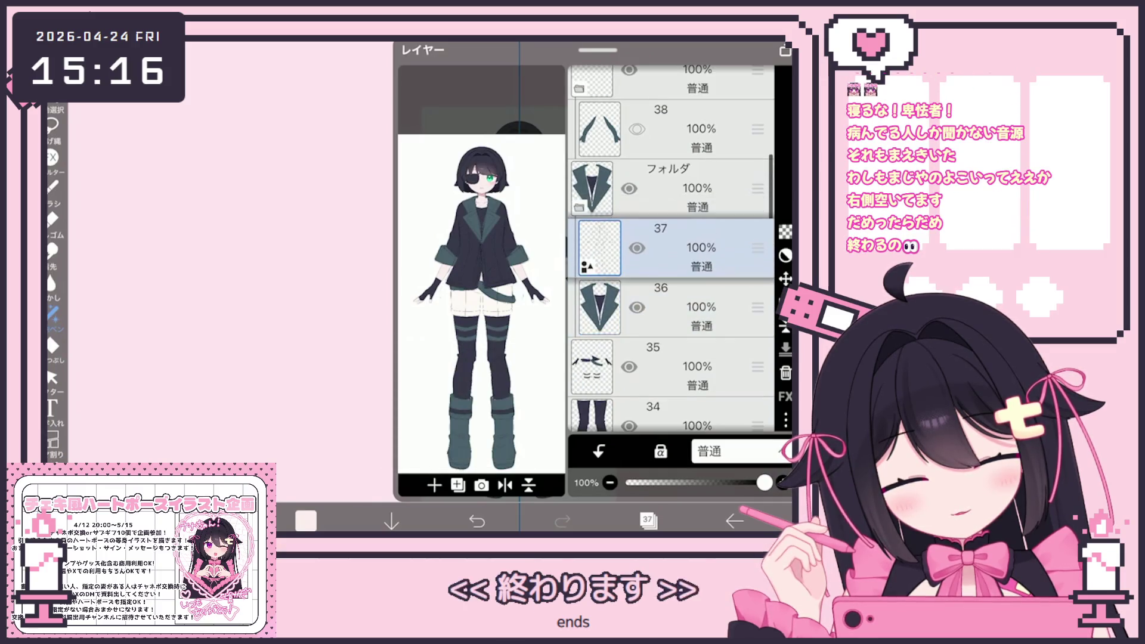
{"action": "left_click_drag", "start_coordinate": [672, 336], "coordinate": [671, 266]}
- Review layers 34, 33, 31 and 36 and the two folders, expanding and collapsing the scarf folder
{"action": "left_click", "coordinate": [671, 325]}
{"action": "scroll", "coordinate": [671, 268], "scroll_direction": "down", "scroll_amount": 2}
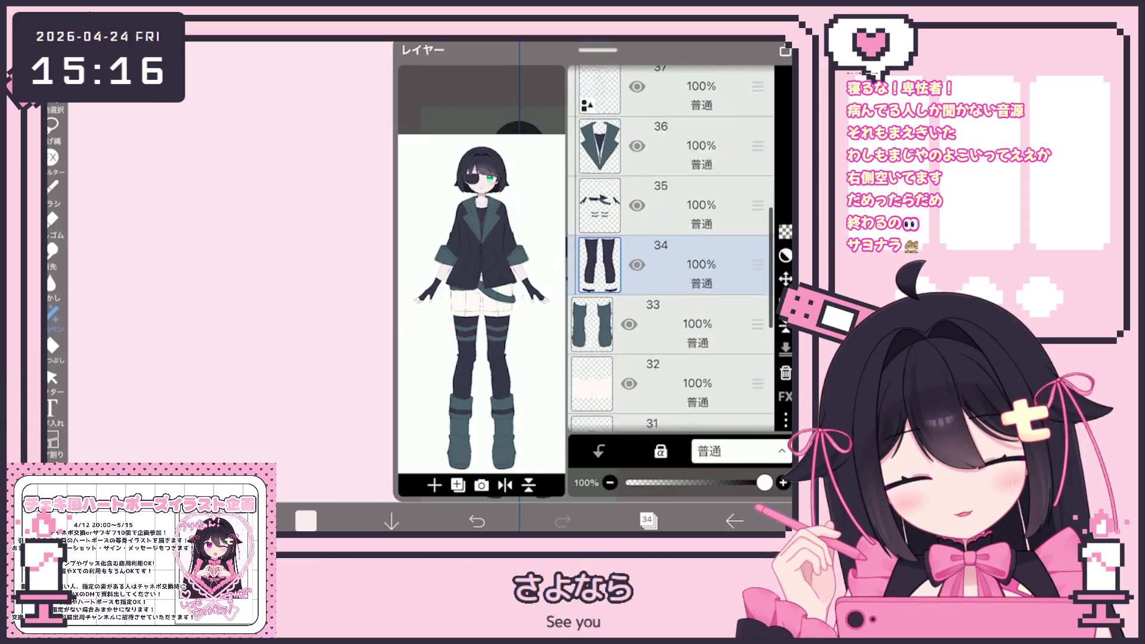
{"action": "left_click", "coordinate": [672, 267]}
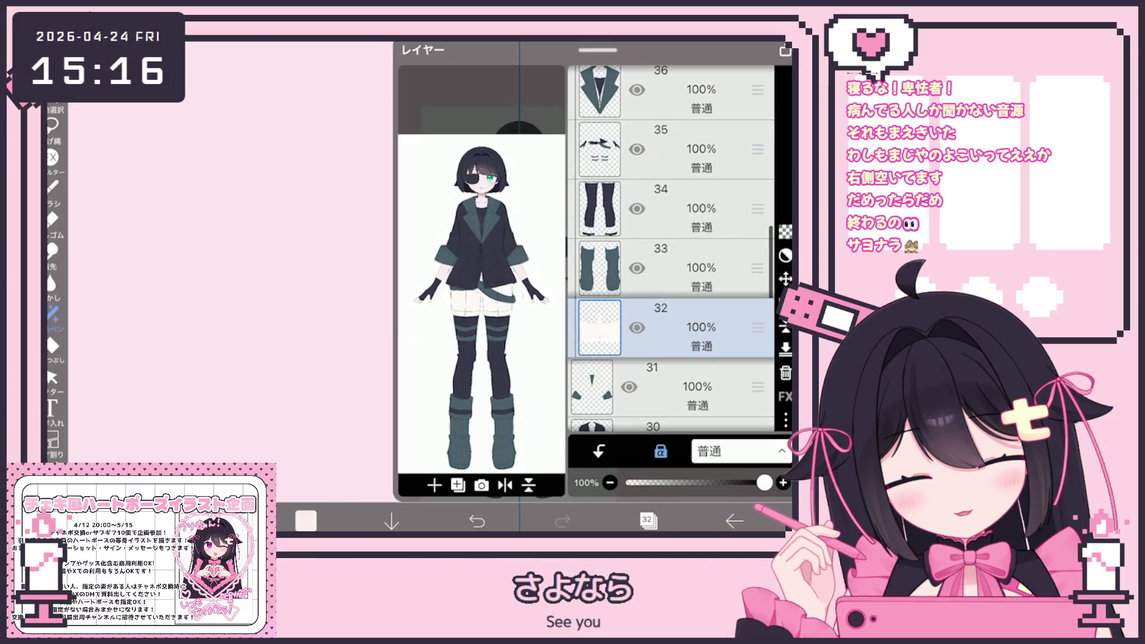
{"action": "scroll", "coordinate": [672, 269], "scroll_direction": "down", "scroll_amount": 1}
{"action": "left_click", "coordinate": [671, 339]}
{"action": "scroll", "coordinate": [671, 269], "scroll_direction": "down", "scroll_amount": 3}
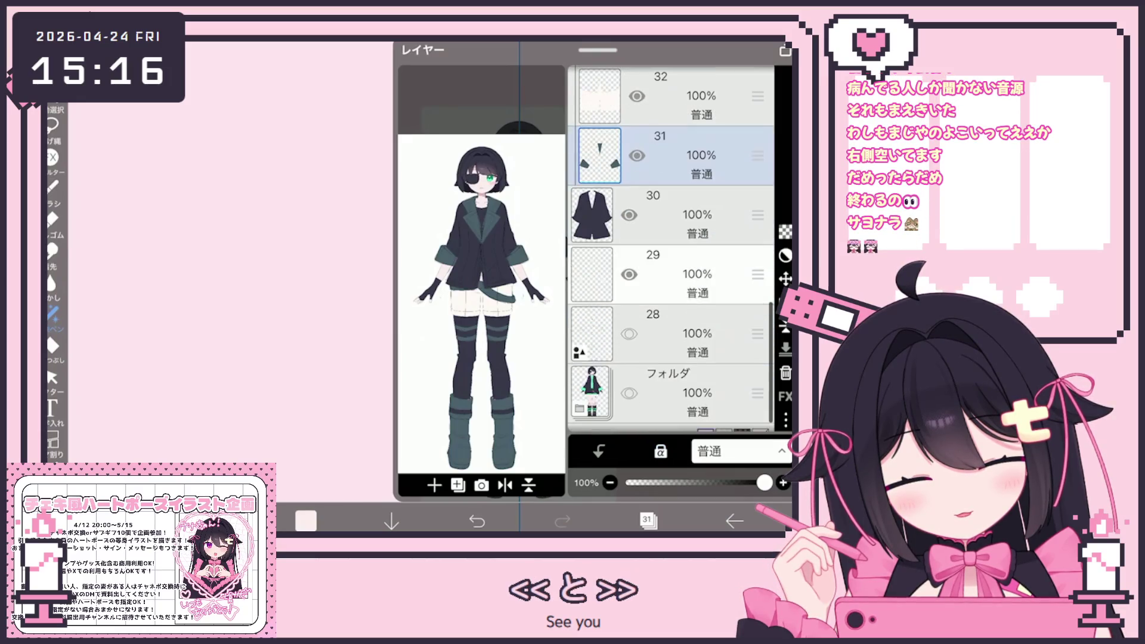
{"action": "left_click", "coordinate": [671, 216]}
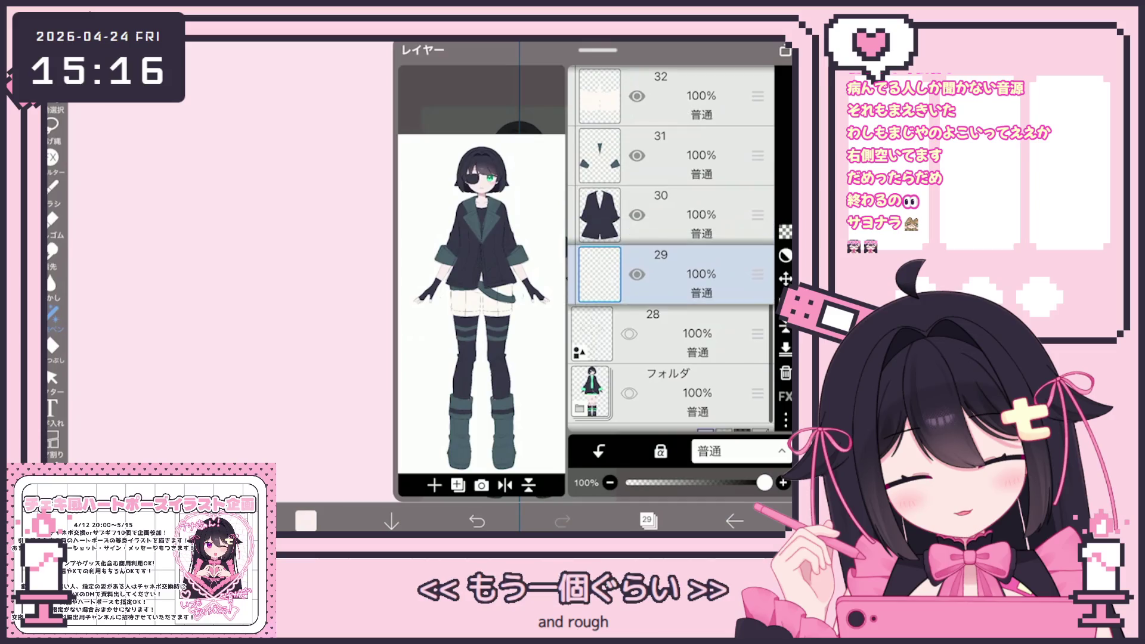
{"action": "scroll", "coordinate": [671, 269], "scroll_direction": "up", "scroll_amount": 5}
{"action": "left_click", "coordinate": [671, 326]}
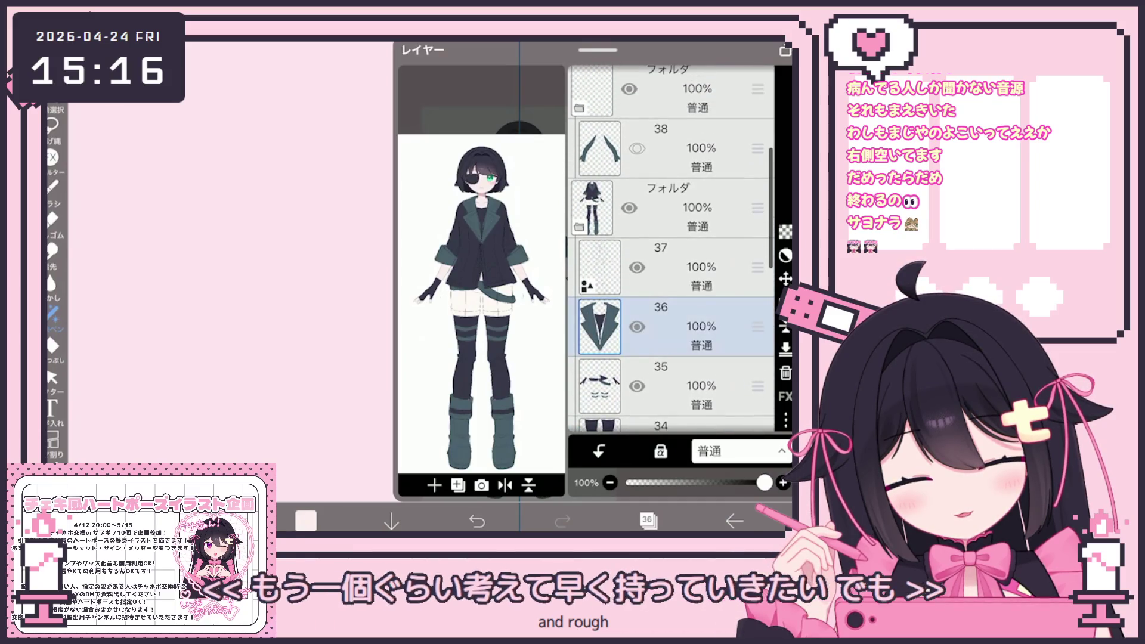
{"action": "scroll", "coordinate": [672, 268], "scroll_direction": "up", "scroll_amount": 5}
{"action": "left_click", "coordinate": [671, 273]}
{"action": "left_click", "coordinate": [671, 332]}
{"action": "scroll", "coordinate": [671, 269], "scroll_direction": "down", "scroll_amount": 2}
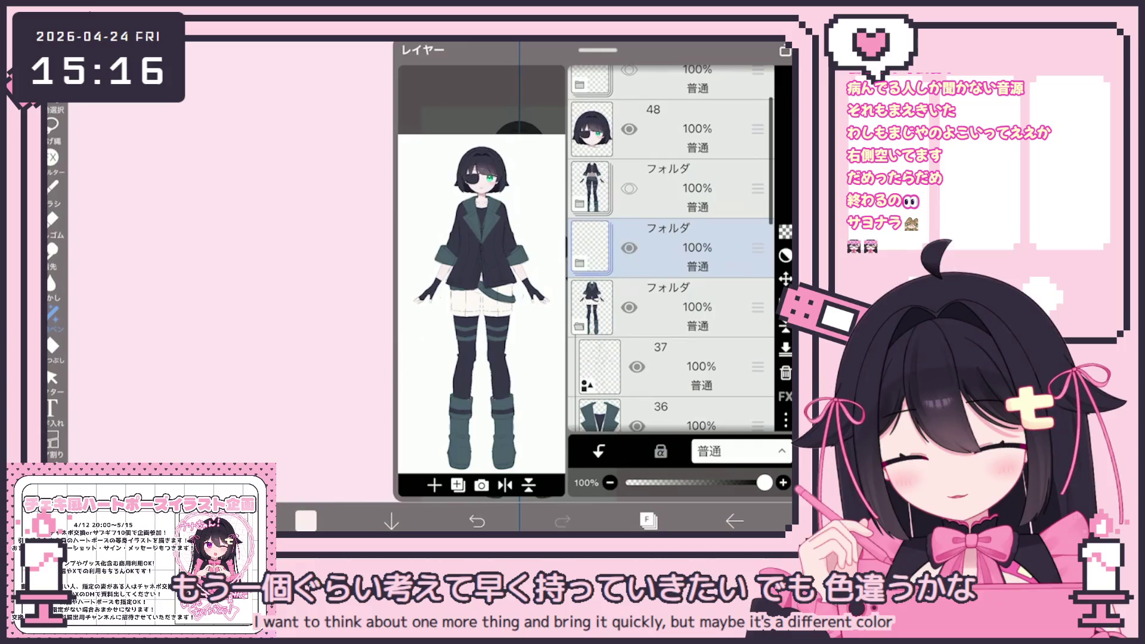
{"action": "left_click", "coordinate": [579, 264]}
{"action": "left_click", "coordinate": [579, 382]}
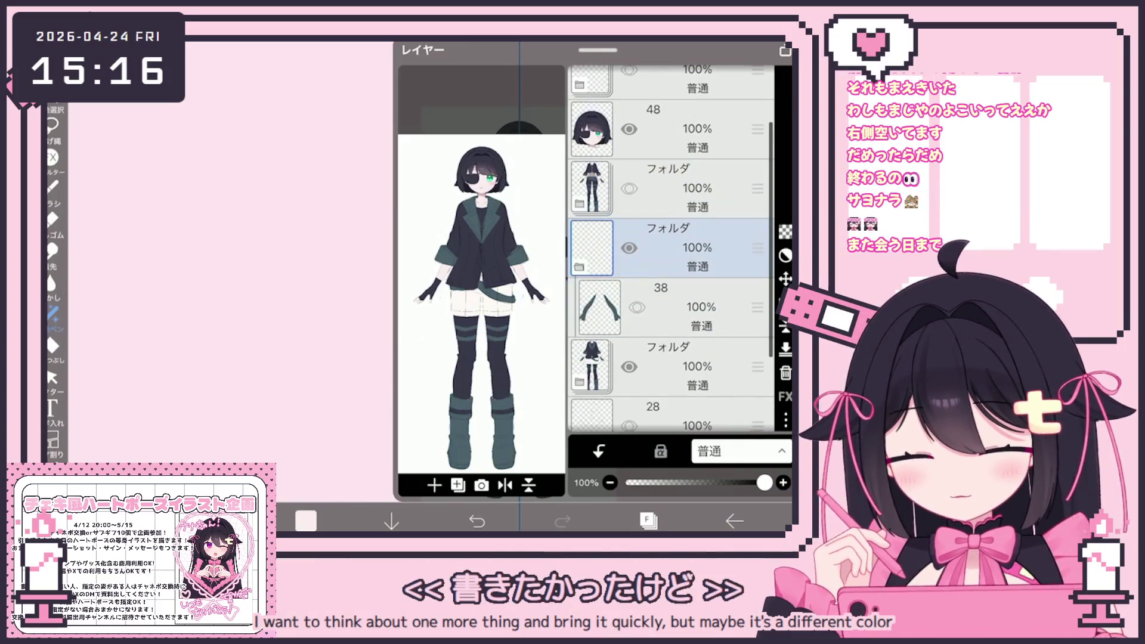
{"action": "left_click", "coordinate": [579, 264]}
{"action": "scroll", "coordinate": [671, 250], "scroll_direction": "up", "scroll_amount": 2}
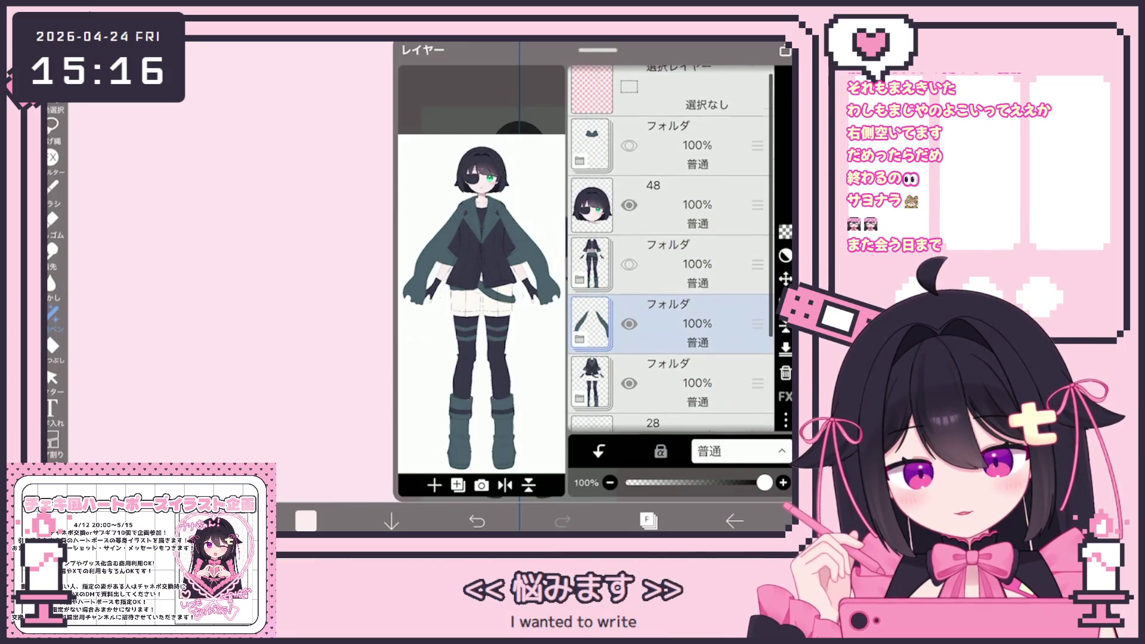
- Return to the canvas to paint the teal scarf on the scarf folder's layer
{"action": "left_click", "coordinate": [648, 521]}
{"action": "scroll", "coordinate": [488, 287], "scroll_direction": "up", "scroll_amount": 3}
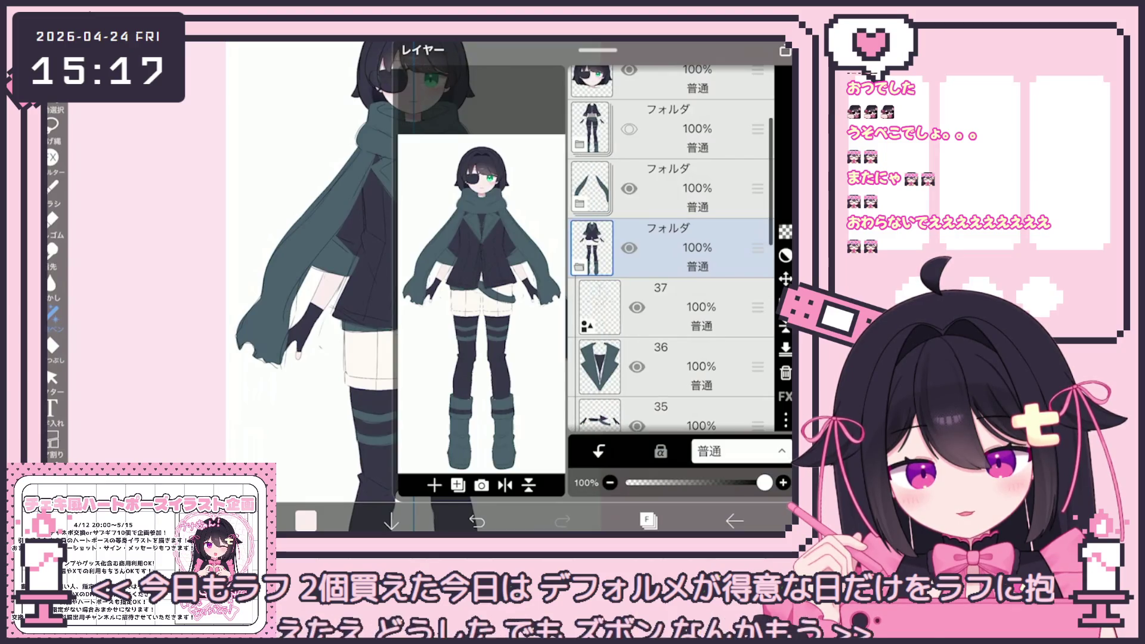
- Expand the folder below the scarf folder and make layer 35 active
{"action": "left_click", "coordinate": [681, 308]}
{"action": "scroll", "coordinate": [671, 268], "scroll_direction": "down", "scroll_amount": 1}
{"action": "left_click", "coordinate": [680, 256]}
{"action": "scroll", "coordinate": [671, 268], "scroll_direction": "down", "scroll_amount": 2}
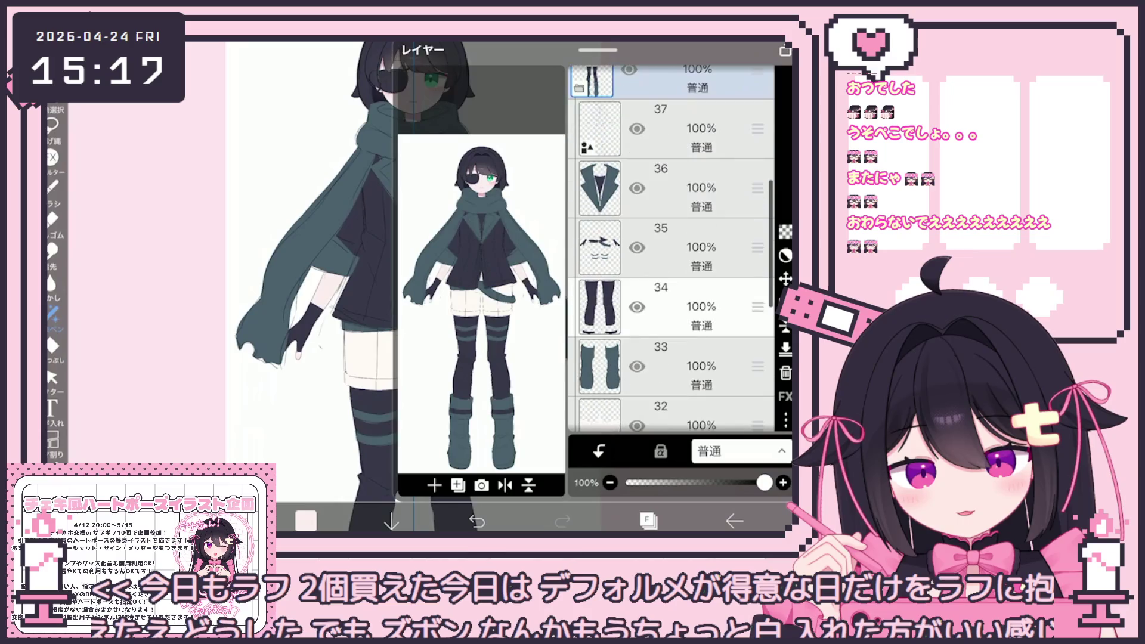
{"action": "left_click", "coordinate": [681, 248]}
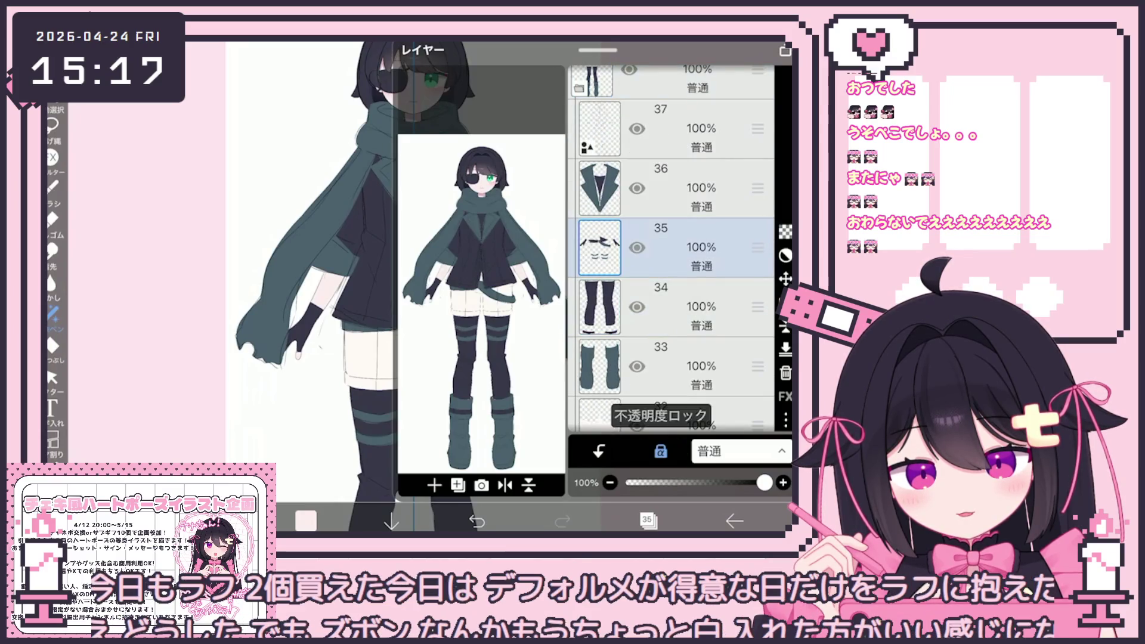
{"action": "left_click", "coordinate": [647, 521]}
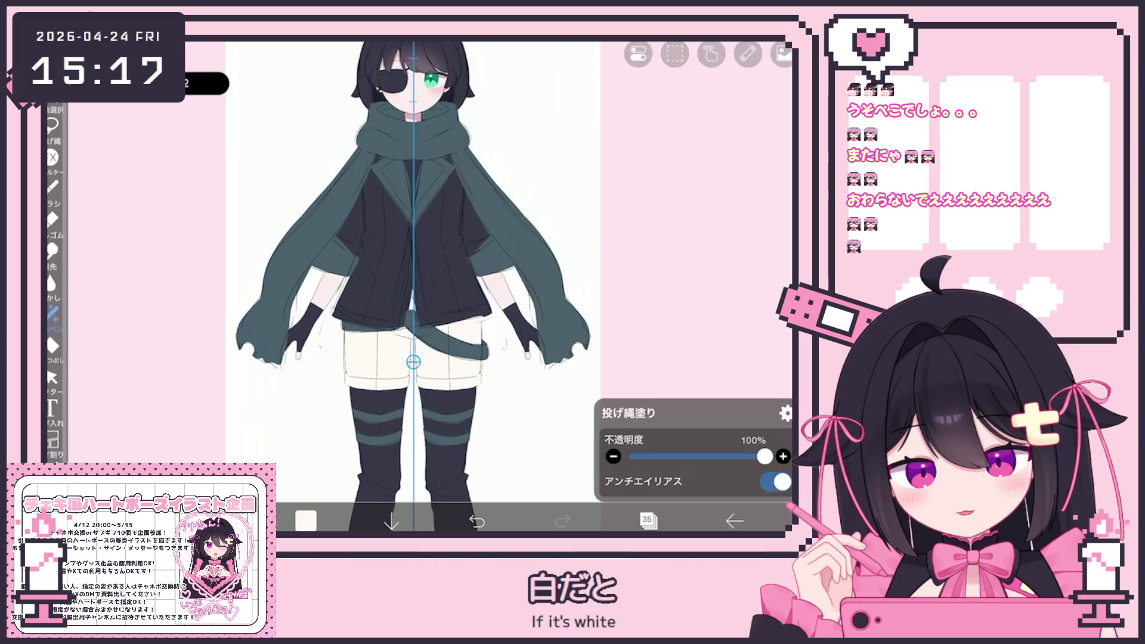
{"action": "scroll", "coordinate": [416, 286], "scroll_direction": "down", "scroll_amount": 3}
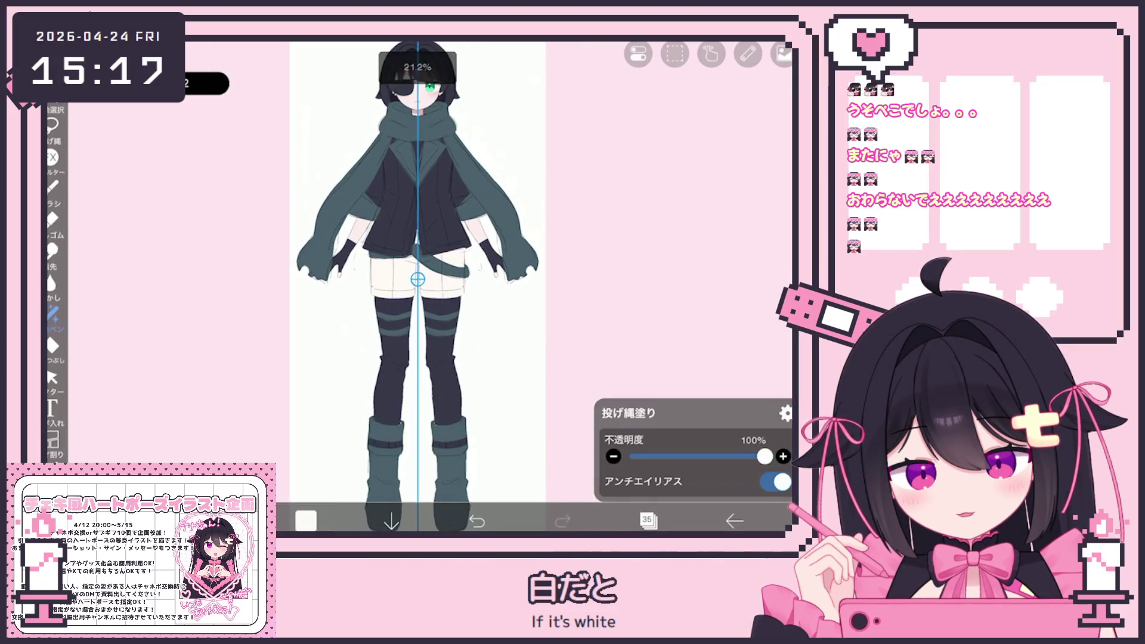
- Switch the active layer to the boots layer 33 and return to the canvas
{"action": "left_click", "coordinate": [646, 520]}
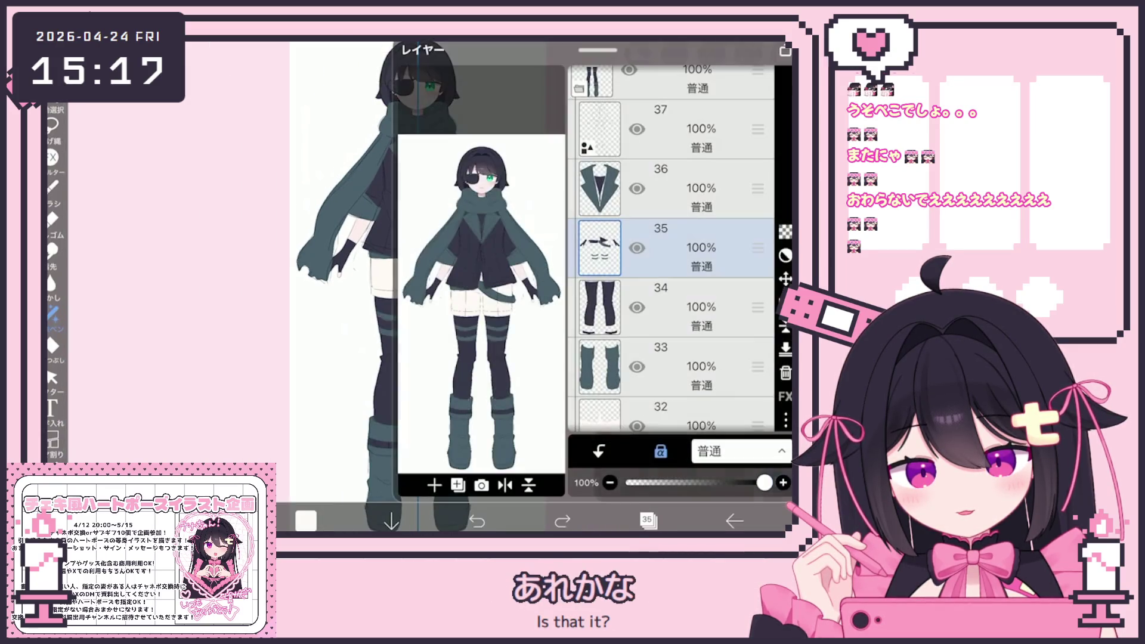
{"action": "left_click", "coordinate": [680, 367]}
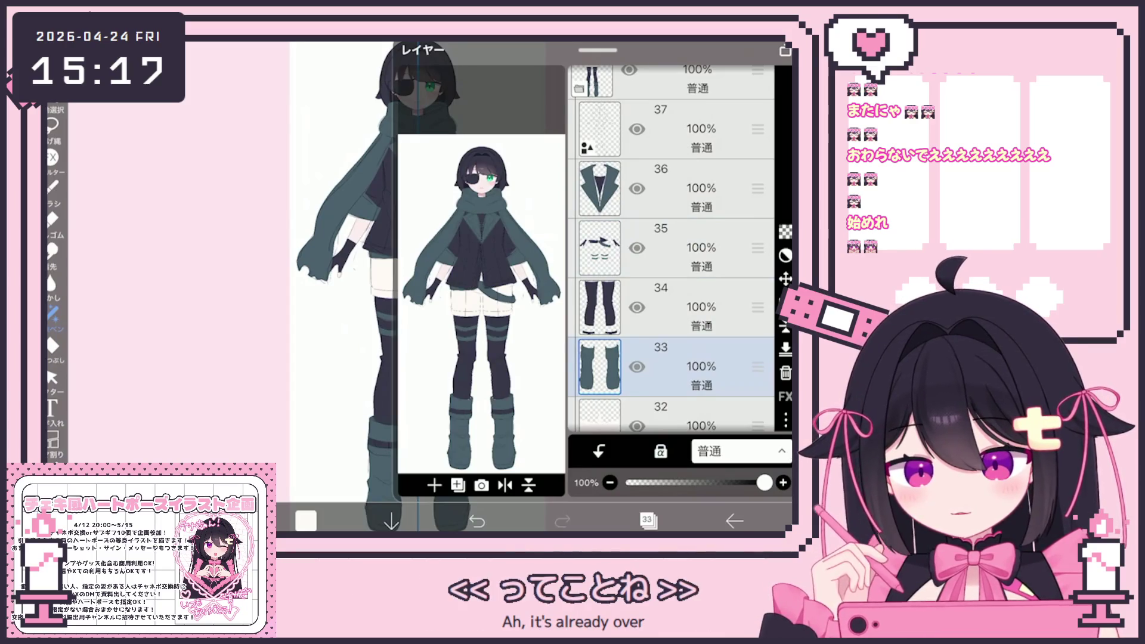
{"action": "left_click", "coordinate": [648, 521]}
{"action": "scroll", "coordinate": [397, 286], "scroll_direction": "up", "scroll_amount": 2}
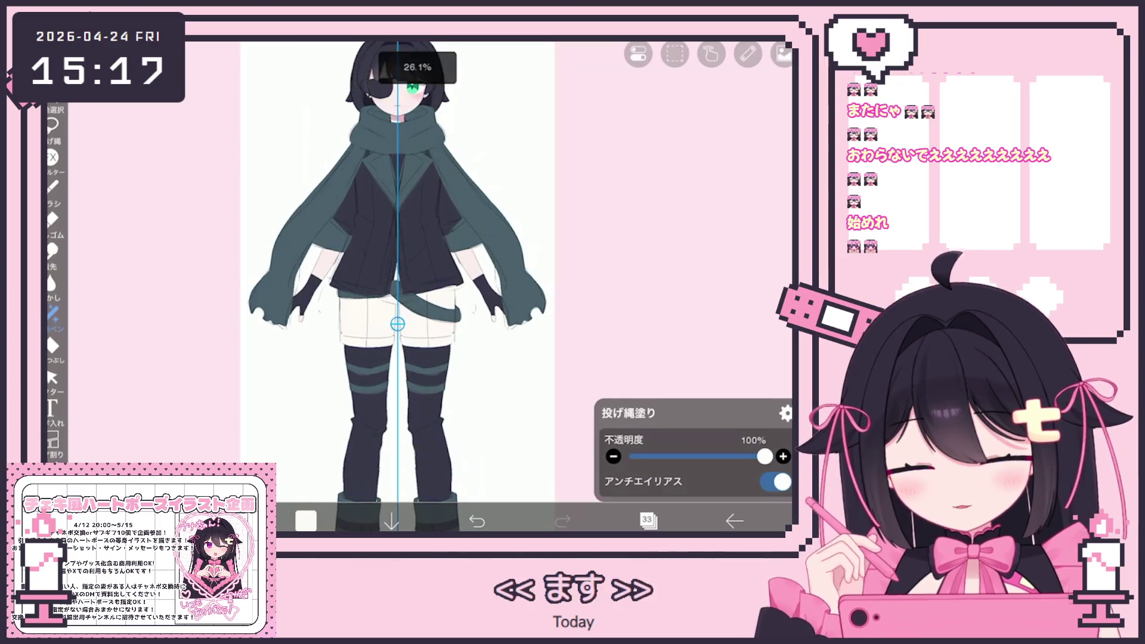